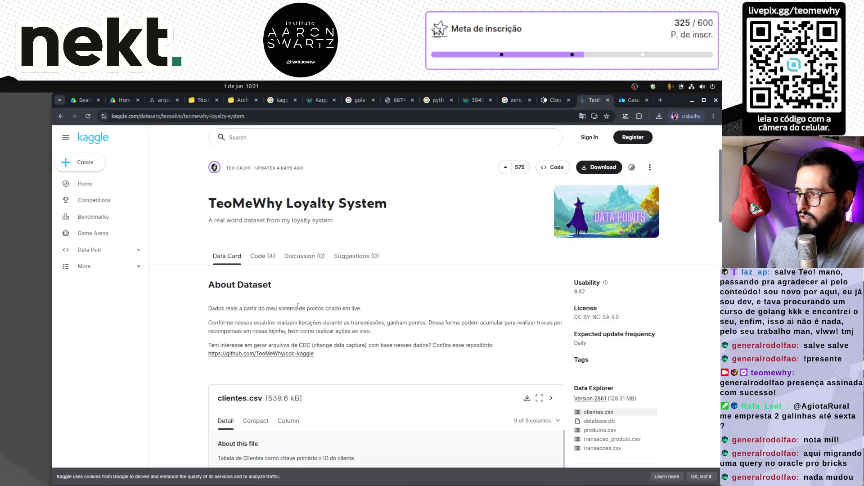
Step: Review the loader output in the terminal, highlighting the line where loading starts
mouse_move(287, 484)
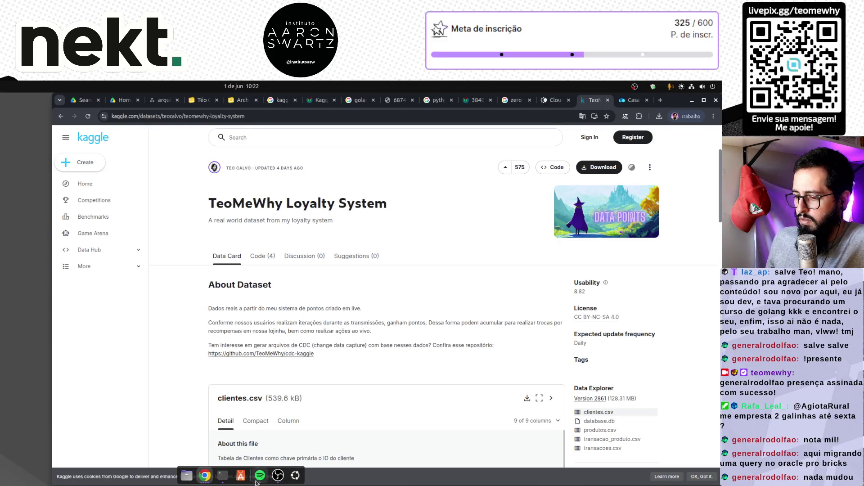
click(223, 479)
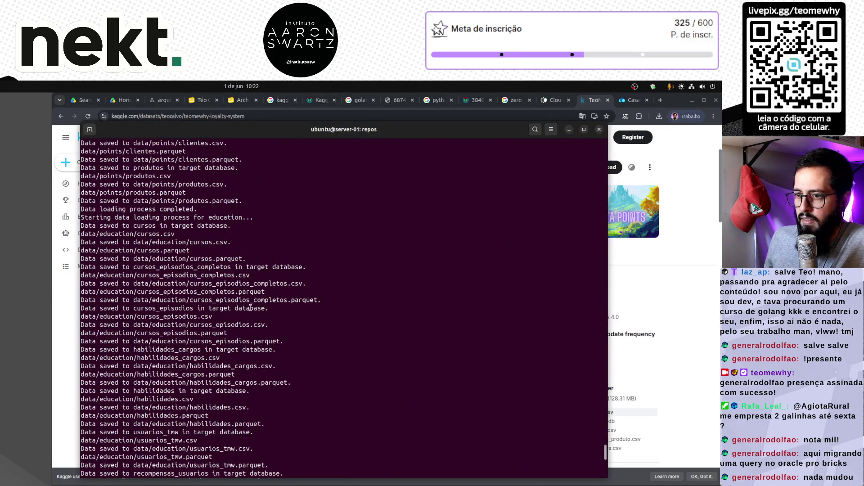
scroll(207, 286, up, 5)
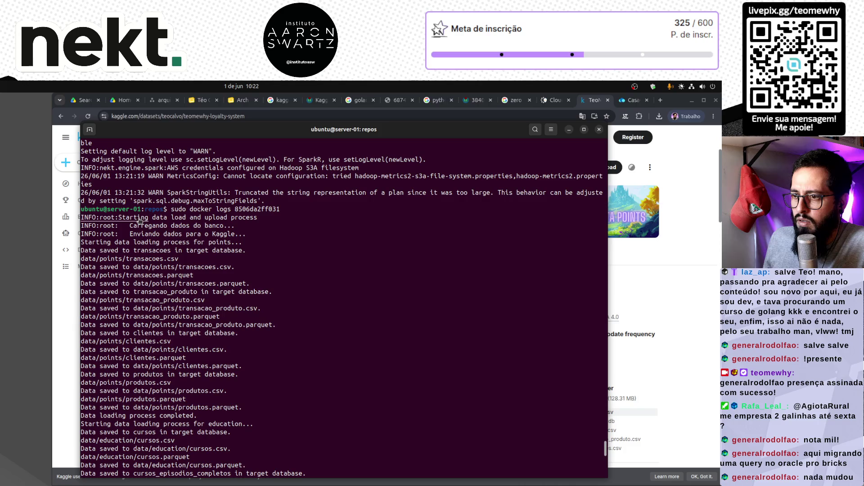
triple_click(195, 218)
scroll(203, 379, down, 15)
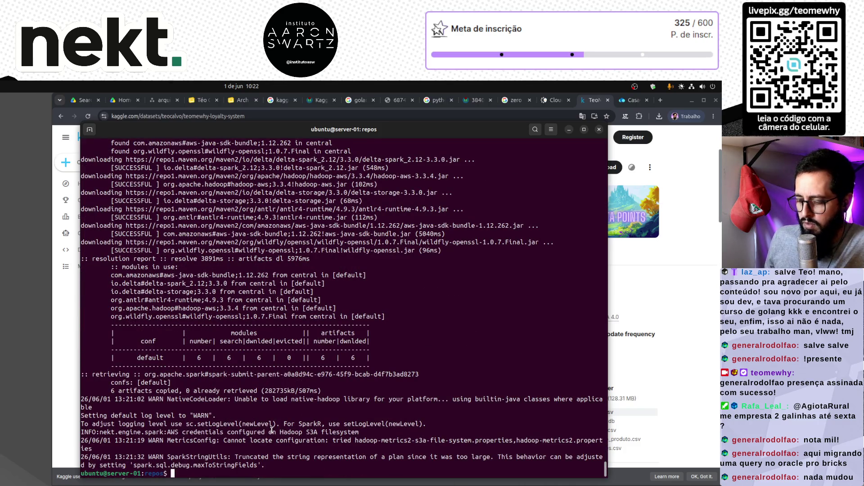
scroll(202, 379, up, 10)
scroll(202, 379, down, 10)
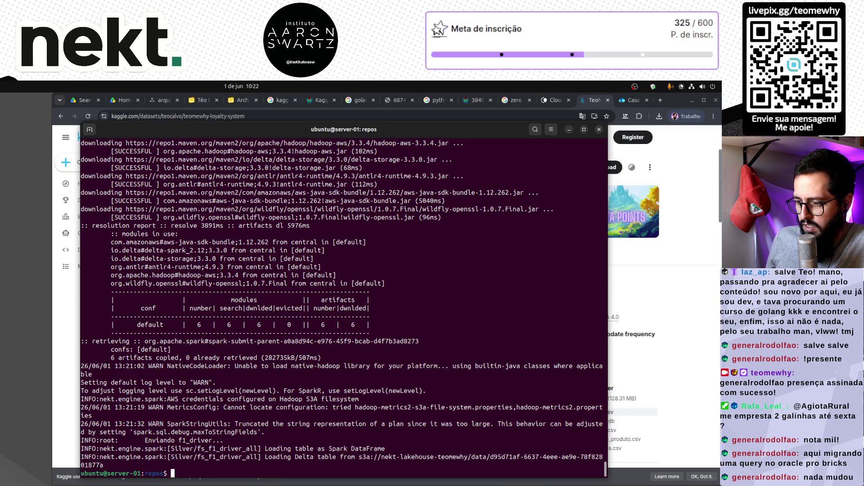
Step: Rerun the docker logs command and highlight the feature store upload line for tmw_user
key(Up)
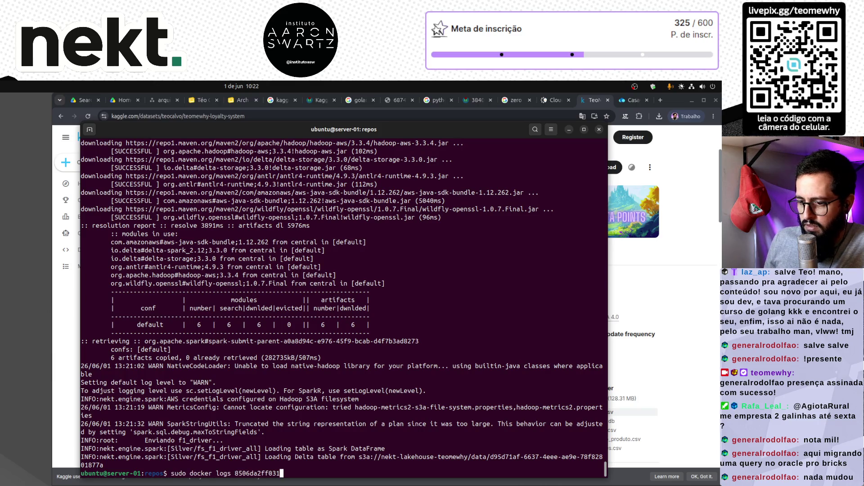
key(Return)
key(Up)
key(Down)
key(Up)
key(Return)
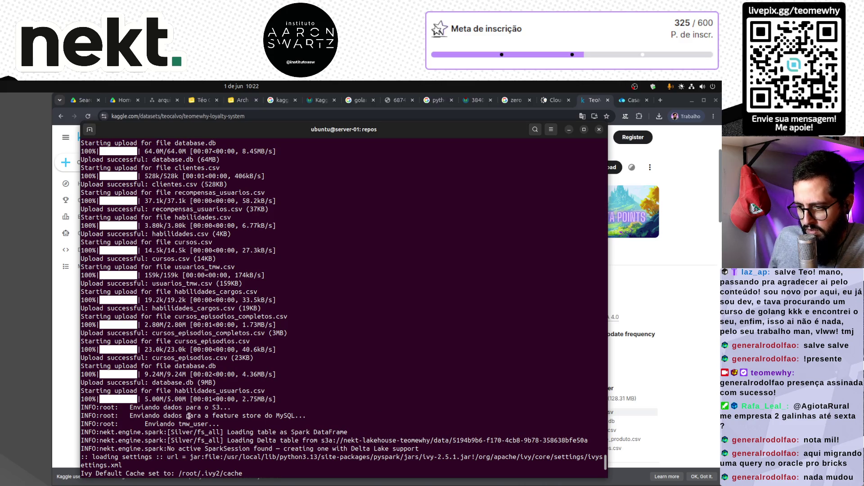
triple_click(189, 415)
double_click(182, 424)
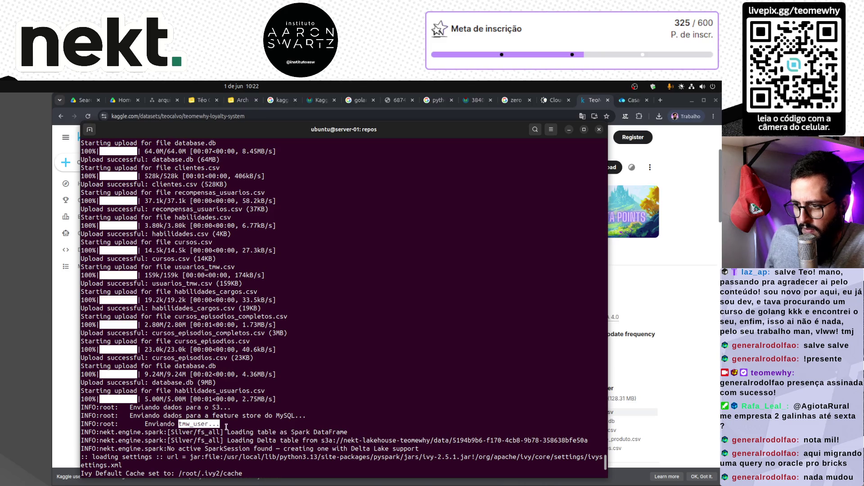
scroll(226, 426, up, 10)
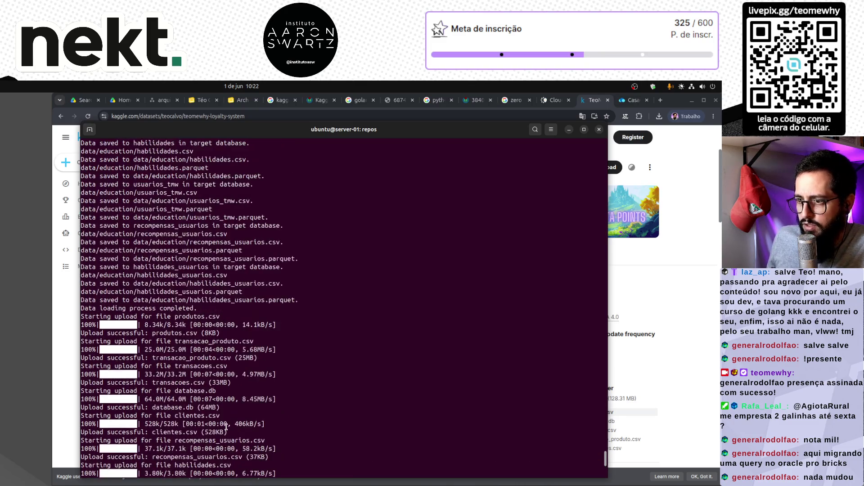
Step: Refresh the Kaggle dataset page, then load kaggle.com/teocalvo in a new tab of the second window
click(647, 333)
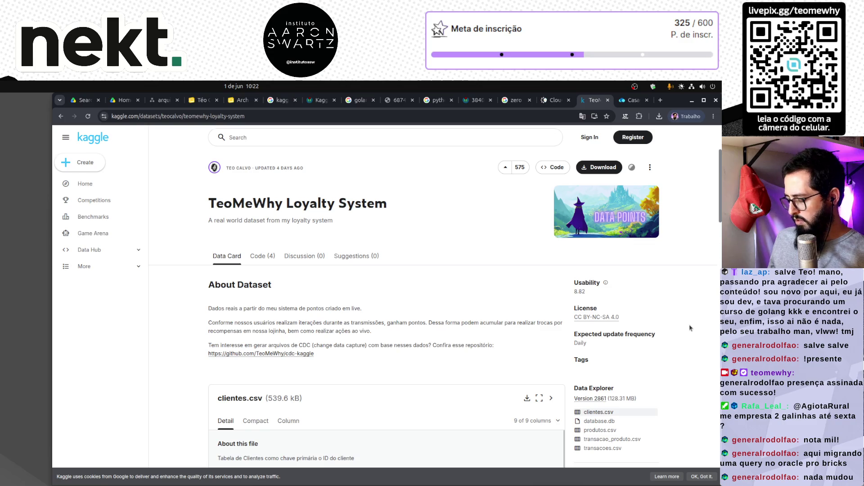
key(F5)
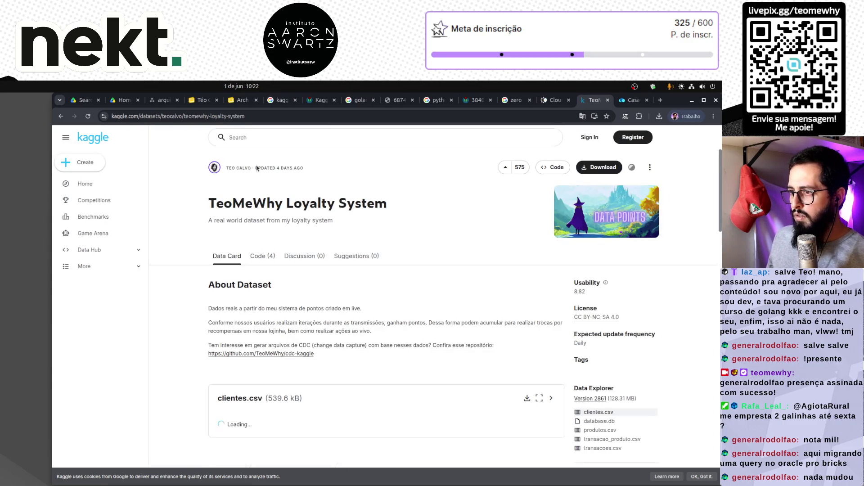
key(ctrl+l)
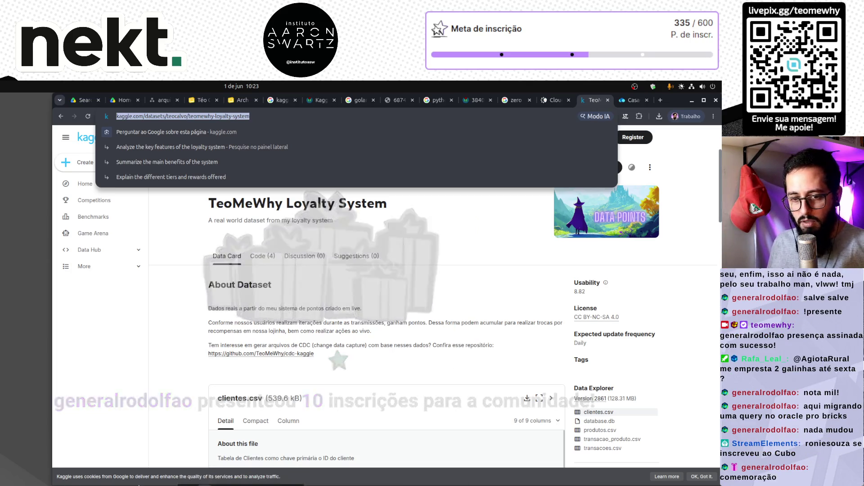
click(201, 478)
click(369, 223)
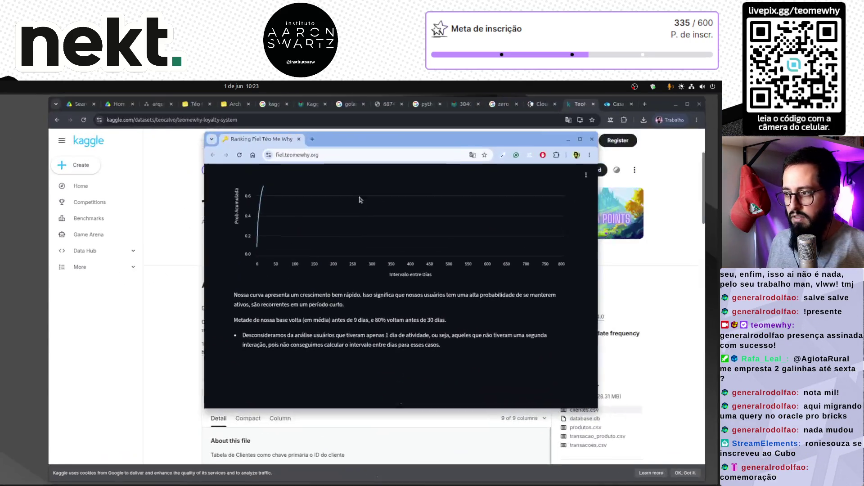
key(ctrl+t)
click(311, 152)
text(kaggle.com/teocalvo)
key(Return)
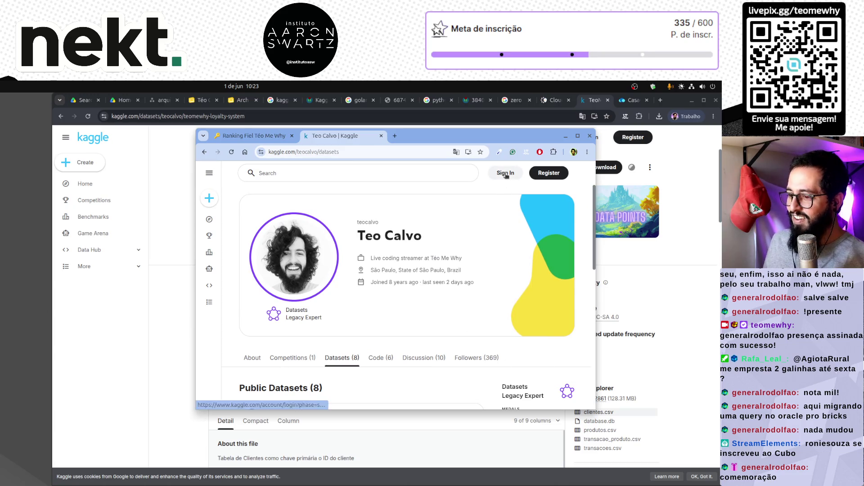
Step: Open the TeoMeWhy Loyalty System dataset from the profile, enlarge the window and reload it
scroll(412, 331, down, 3)
click(349, 328)
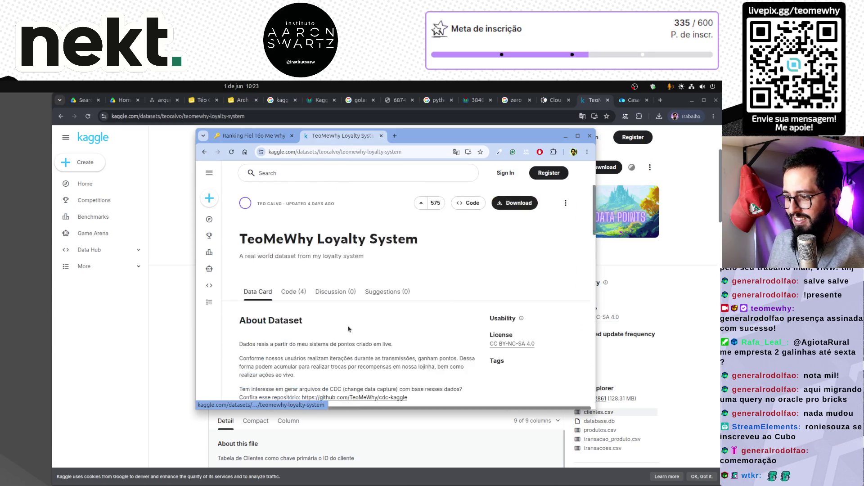
double_click(295, 204)
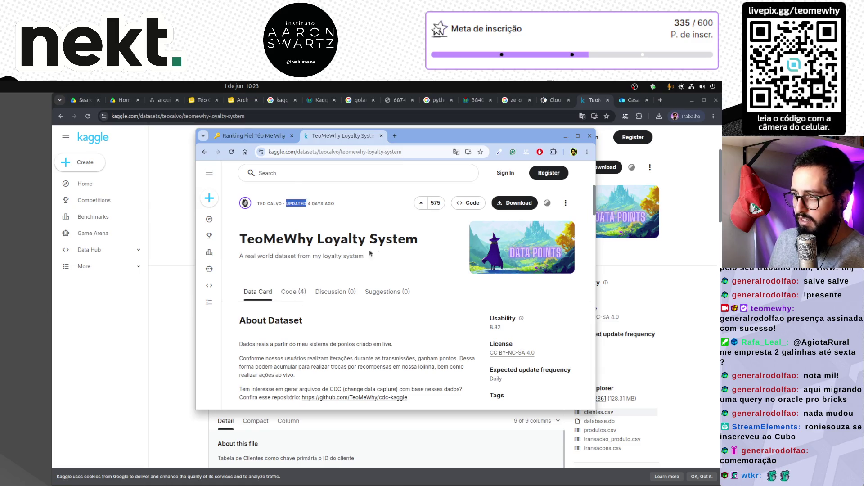
scroll(435, 318, down, 3)
scroll(435, 317, up, 3)
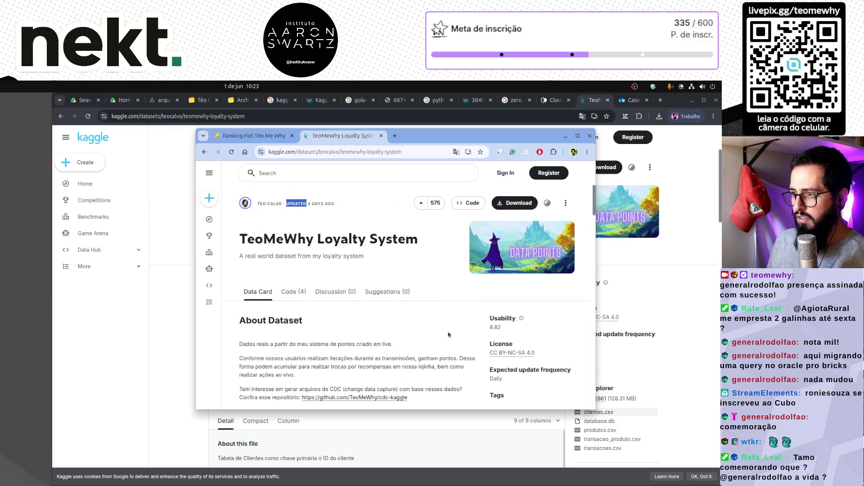
drag(595, 411, 720, 484)
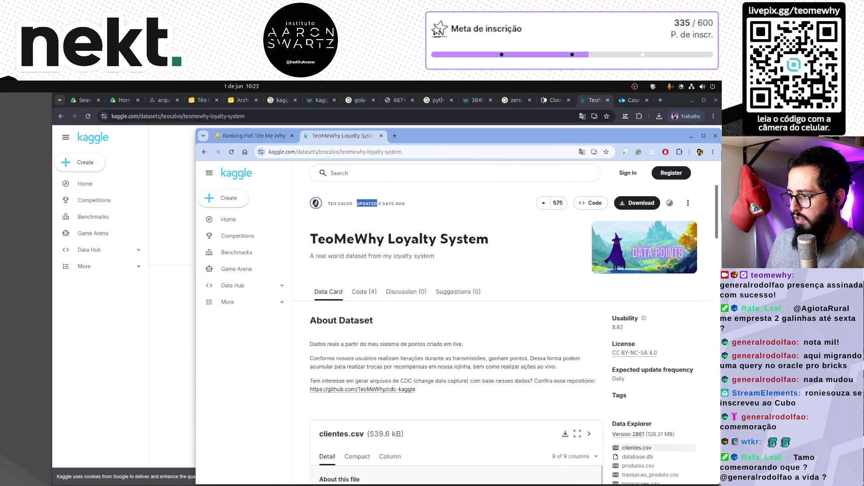
scroll(452, 340, down, 1)
scroll(452, 340, down, 2)
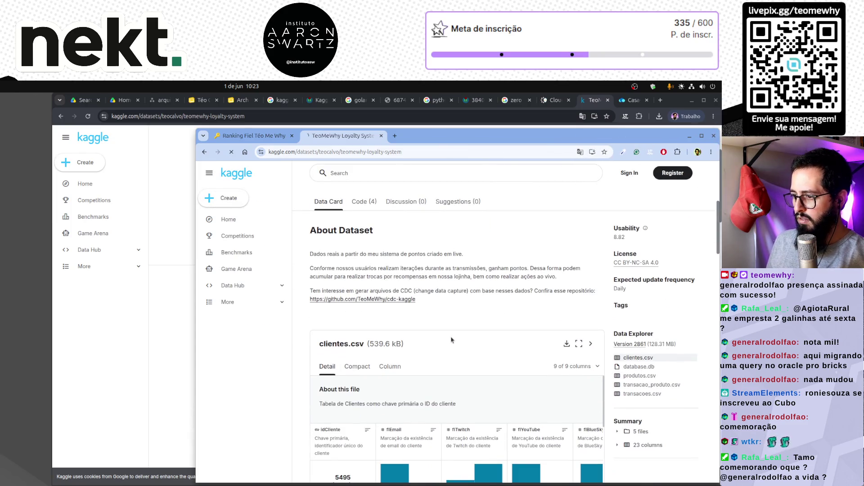
key(F5)
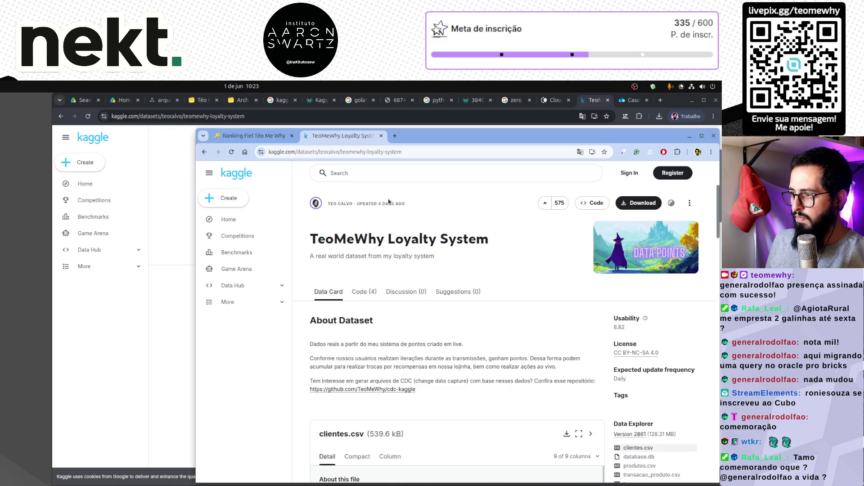
Step: Reopen the TeoMeWhy Loyalty System dataset from the owner's public datasets list
click(339, 203)
scroll(382, 210, down, 3)
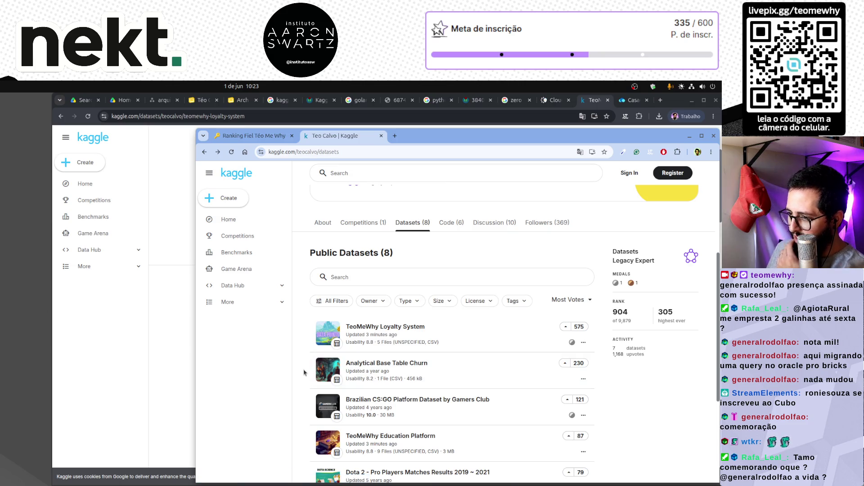
scroll(304, 372, down, 4)
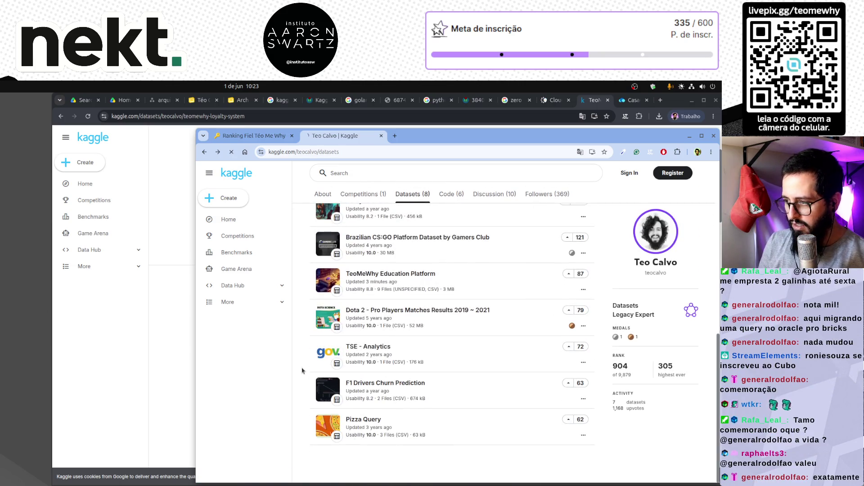
scroll(302, 371, up, 7)
scroll(479, 435, down, 3)
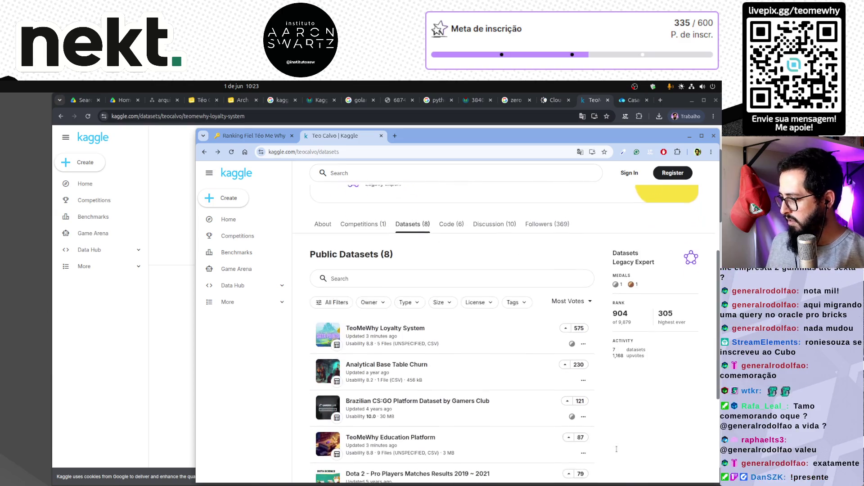
click(390, 329)
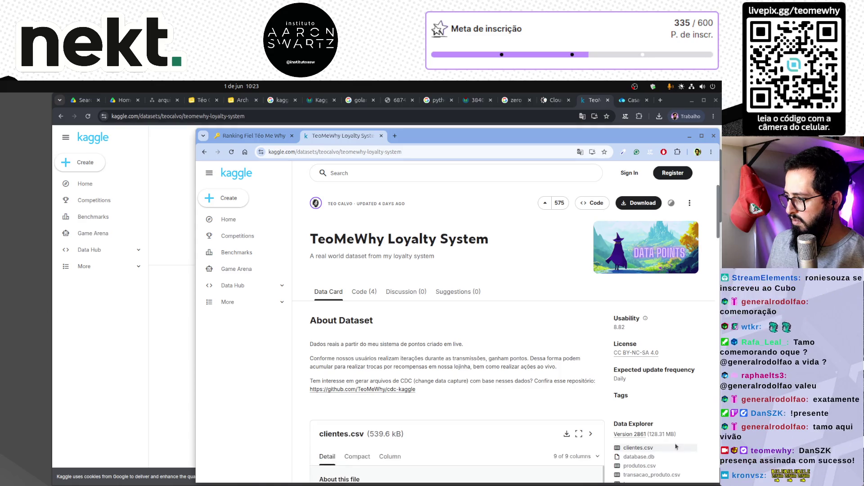
key(alt+Tab)
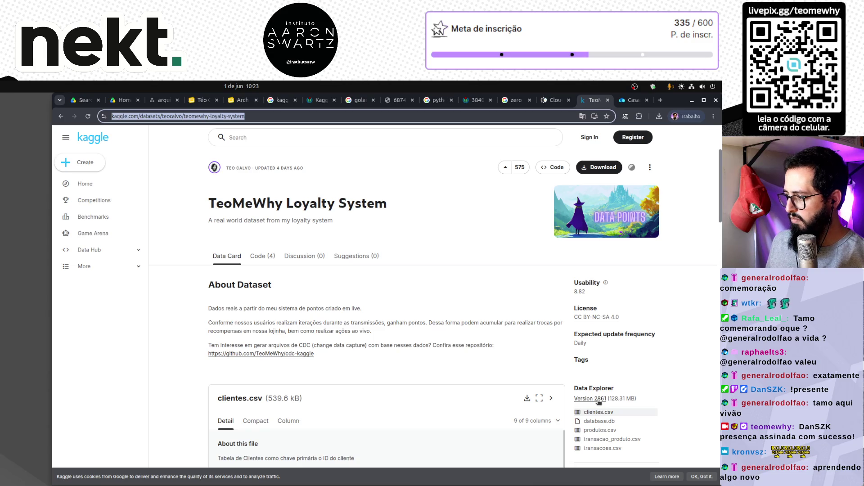
Step: Inspect the dataset's version history, including version 2861, and its extra options menu
click(599, 399)
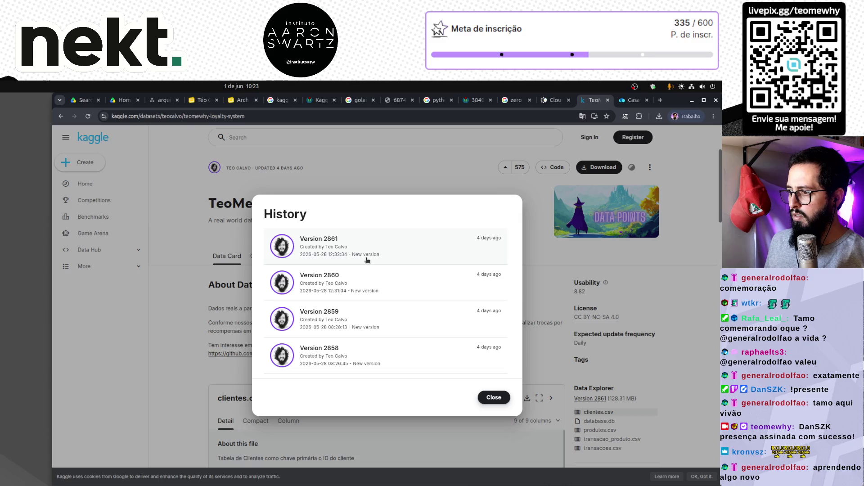
click(442, 246)
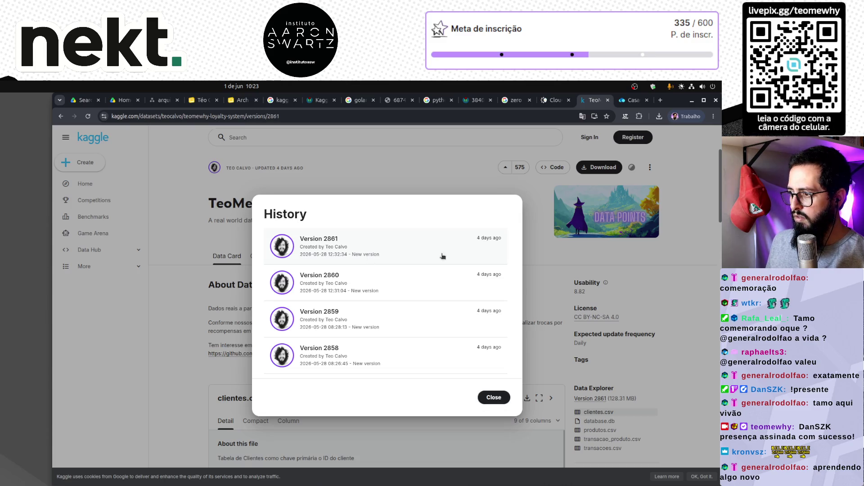
click(498, 400)
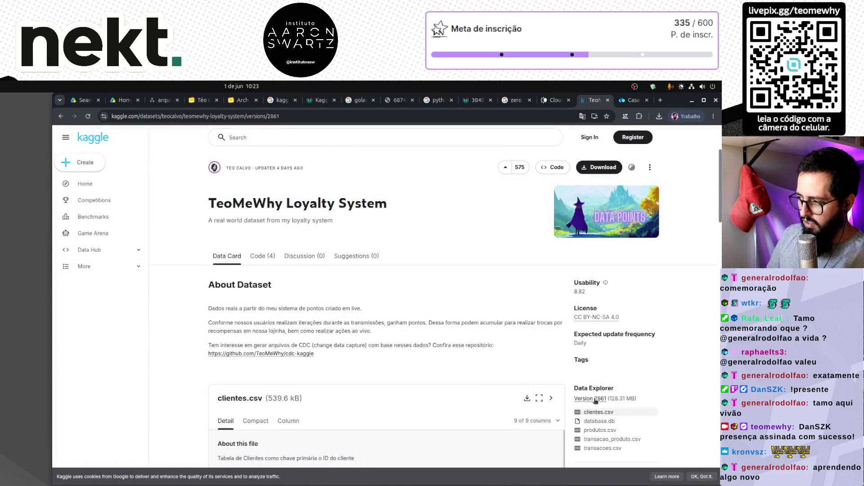
click(594, 399)
click(498, 399)
scroll(547, 430, down, 4)
scroll(600, 318, up, 4)
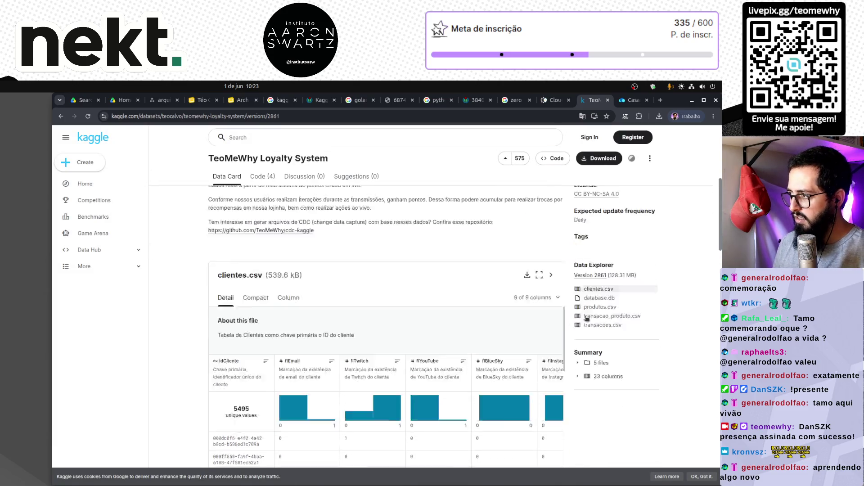
click(650, 168)
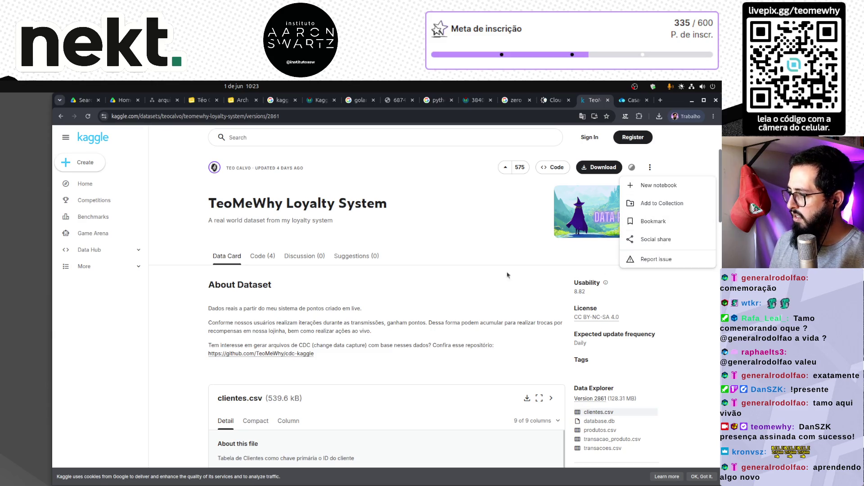
click(459, 266)
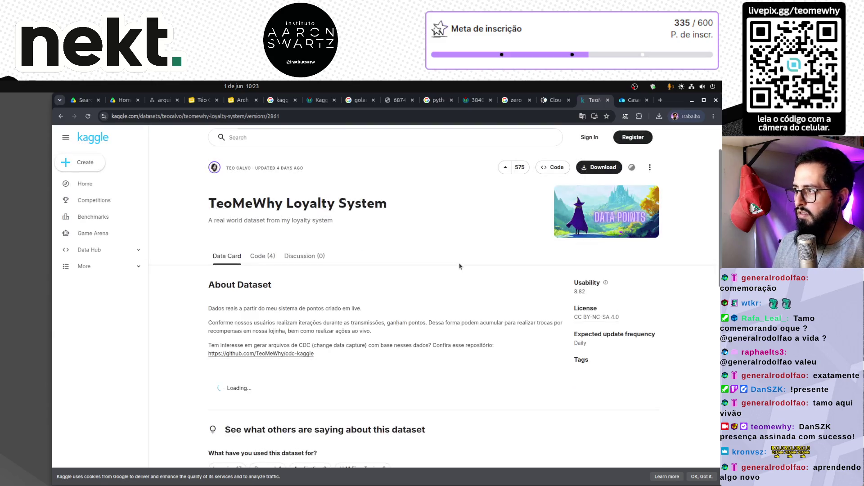
Step: In the other browser window, sign in to Kaggle with a Google account
key(alt+Tab)
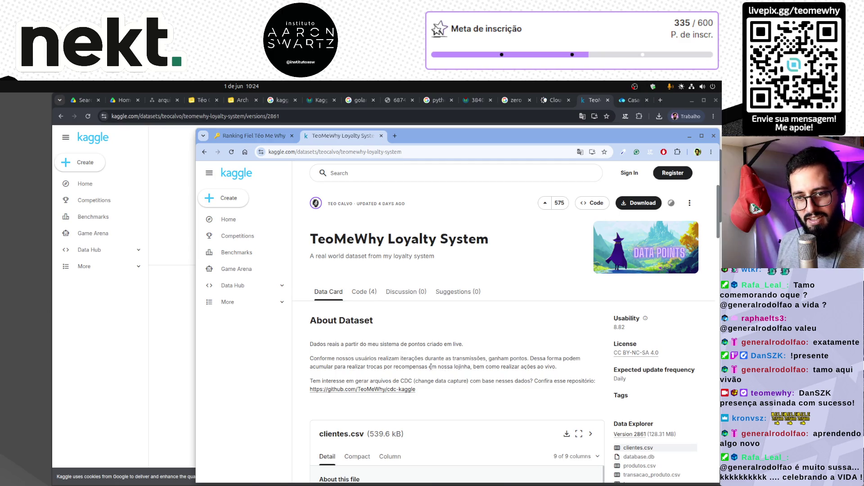
scroll(429, 349, down, 3)
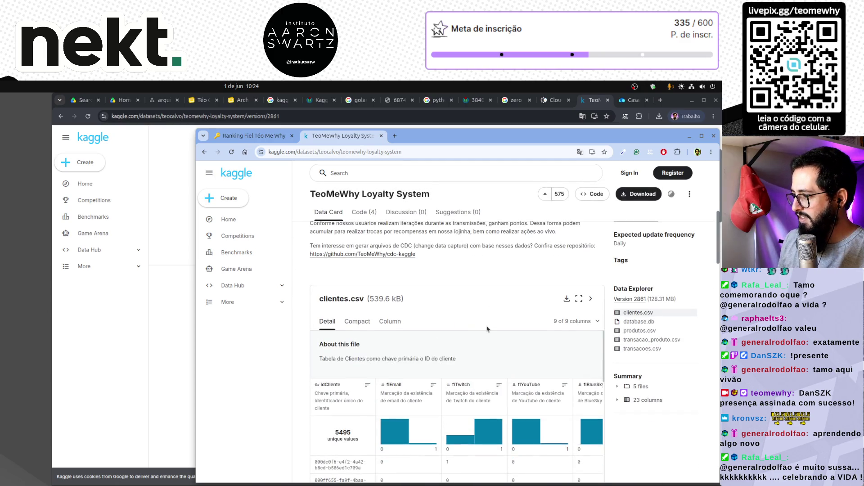
scroll(436, 302, up, 3)
key(ctrl+l)
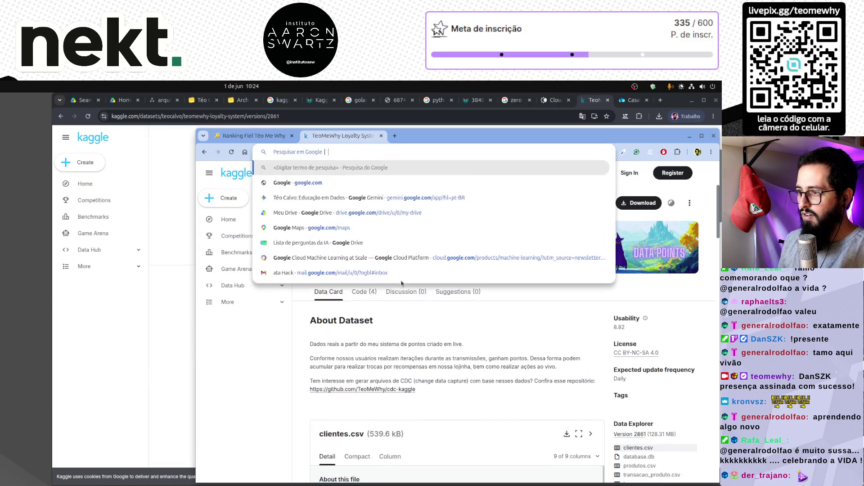
click(480, 311)
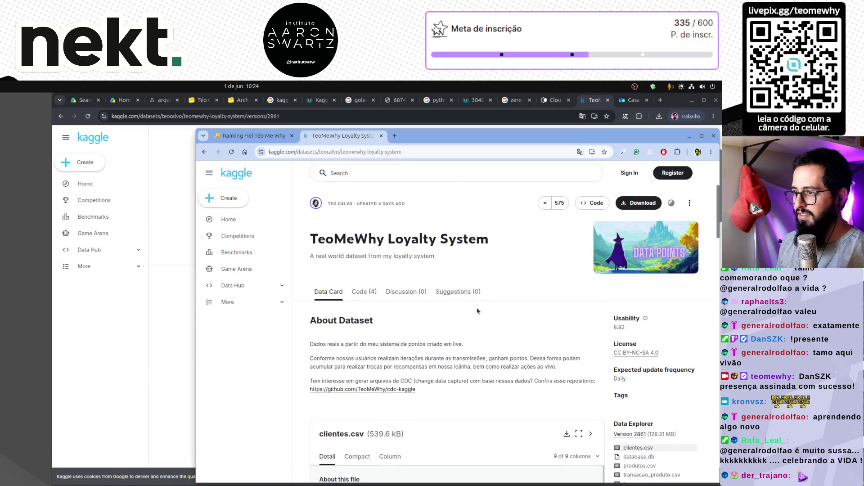
click(671, 175)
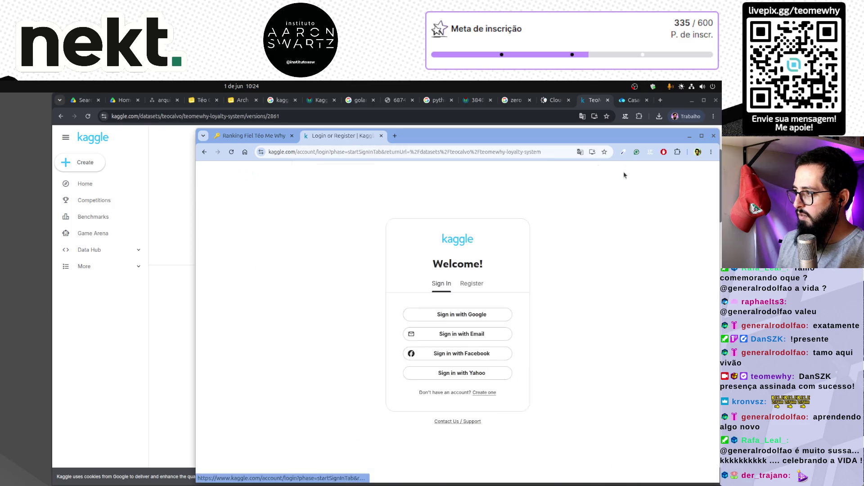
click(463, 315)
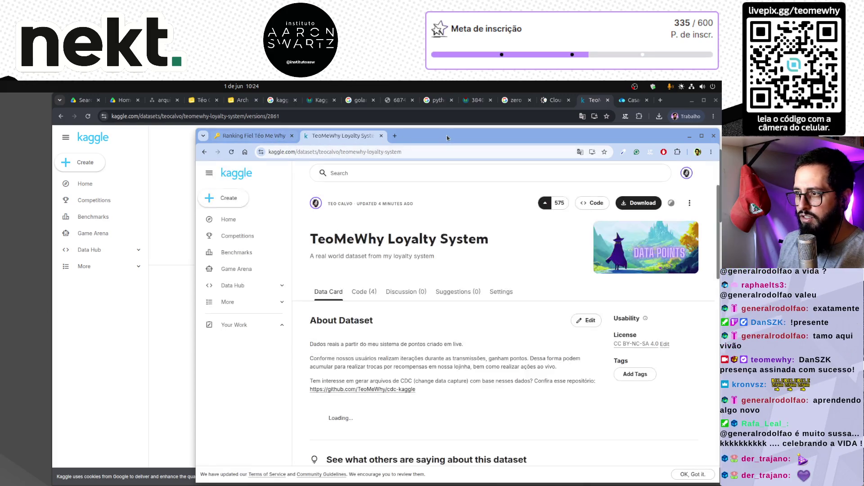
Step: Check the dataset's version history to confirm the newest version is 2862
drag(445, 136, 402, 110)
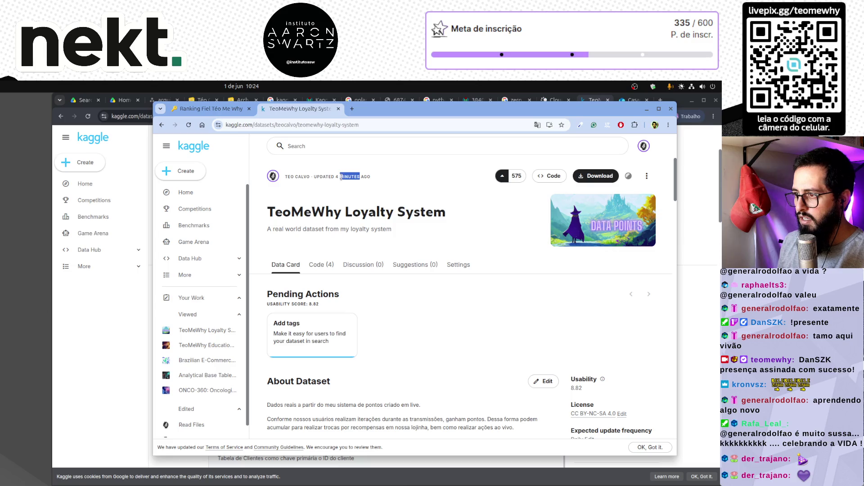
scroll(482, 352, down, 3)
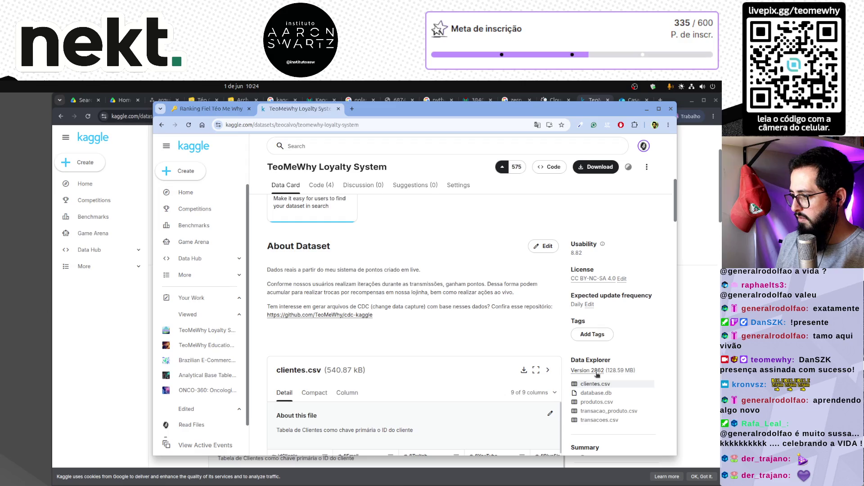
click(586, 371)
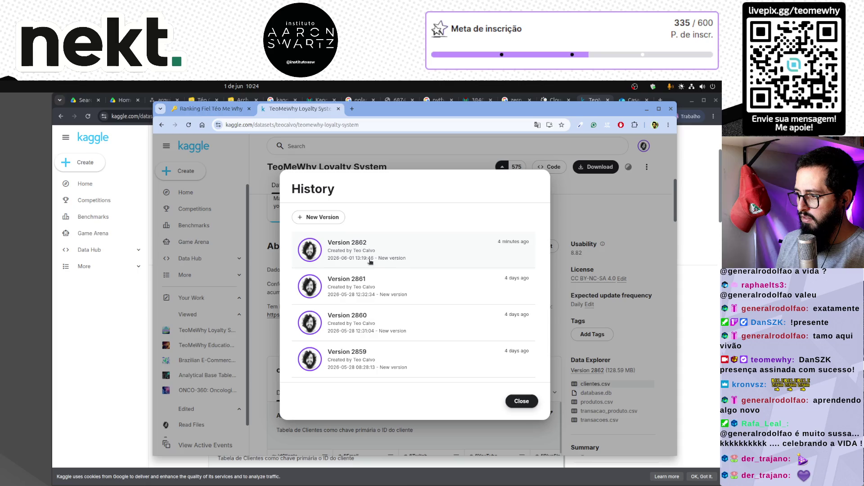
key(Escape)
Step: Glance at the terminal uploads, then return to the Arch TMW presentation
mouse_move(333, 483)
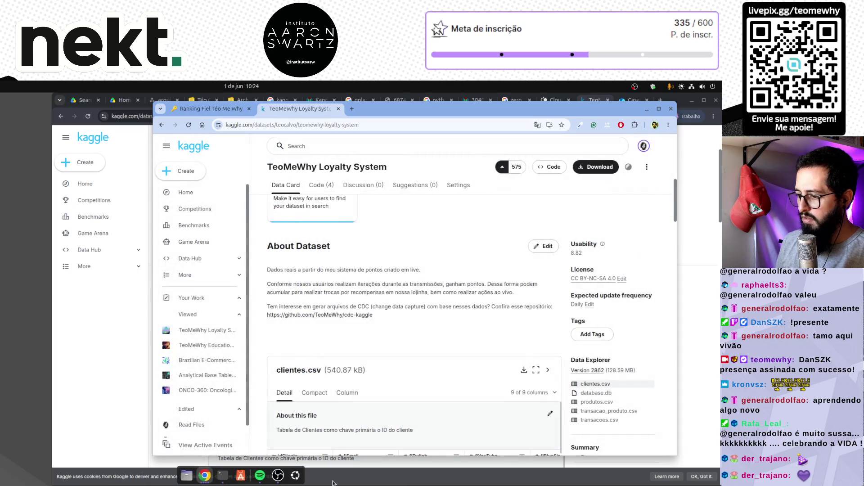
click(229, 477)
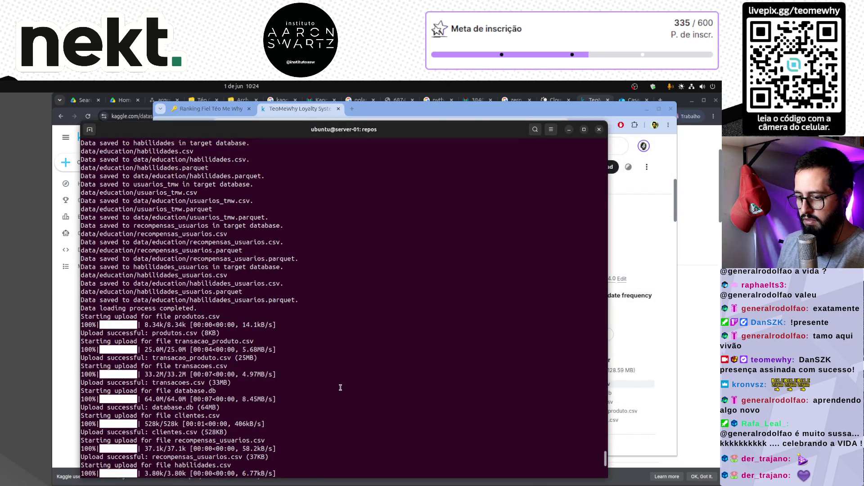
key(alt+Tab)
click(184, 460)
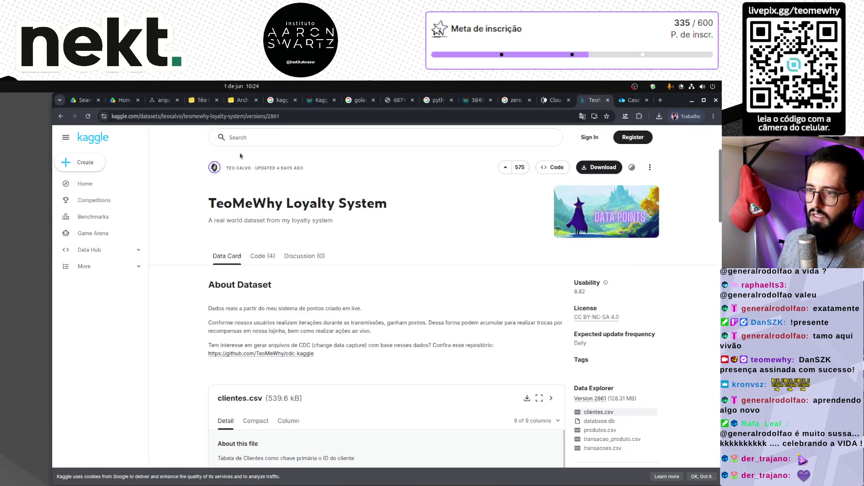
click(239, 101)
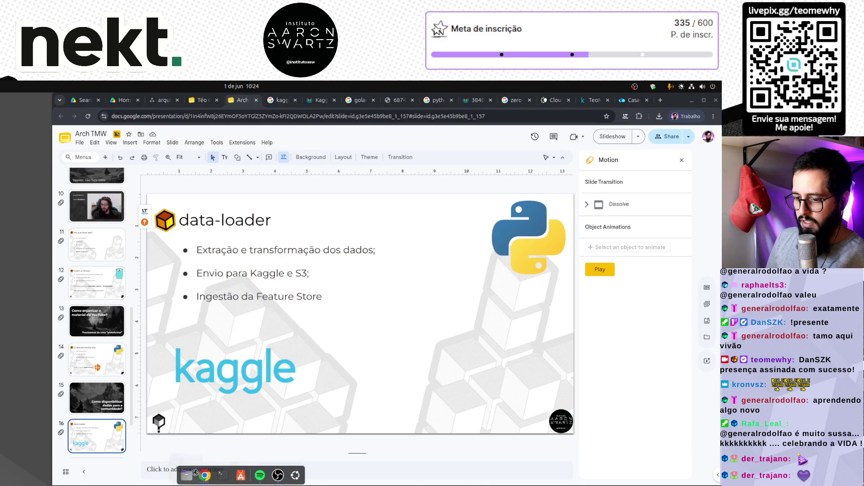
click(195, 472)
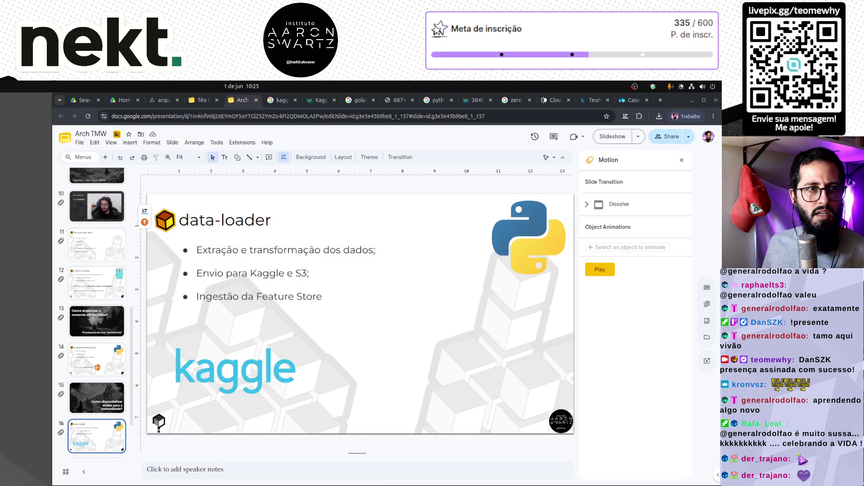
Step: Drop the nekt logo onto slide 16, shrink it and place it right of the kaggle logo
mouse_move(169, 319)
mouse_down()
mouse_move(395, 384)
mouse_move(421, 370)
mouse_up()
mouse_move(567, 311)
mouse_down()
mouse_move(448, 349)
mouse_move(440, 363)
mouse_up()
drag(301, 398, 314, 393)
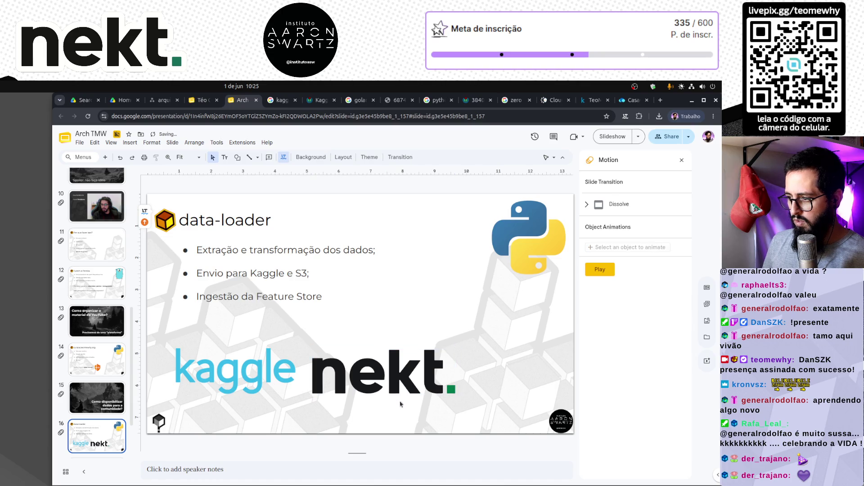
mouse_move(402, 387)
mouse_down()
mouse_move(437, 387)
mouse_move(450, 378)
mouse_up()
drag(288, 374, 301, 373)
click(338, 409)
click(246, 383)
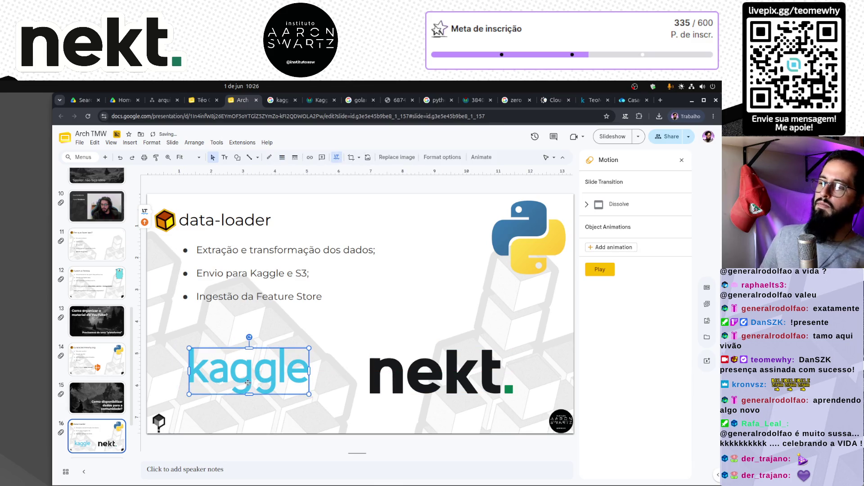
click(387, 408)
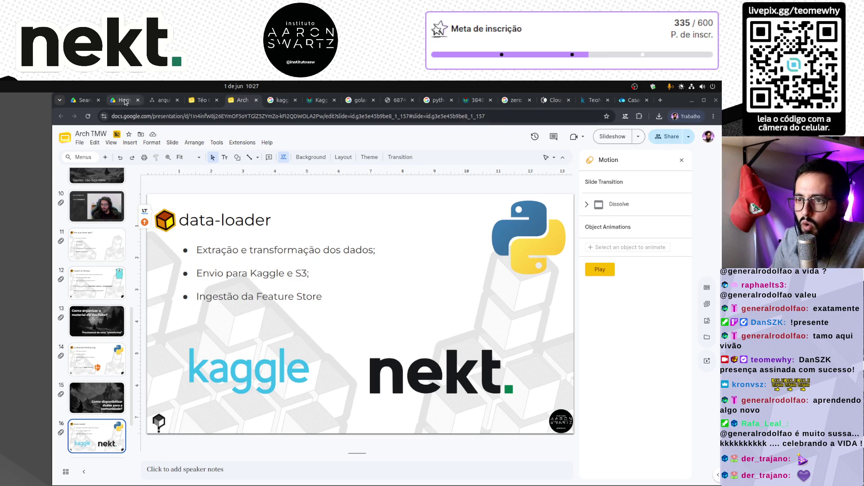
Step: Go to slide 6, the diagram where the data loader feeds kaggle and S3
scroll(112, 277, up, 5)
click(103, 234)
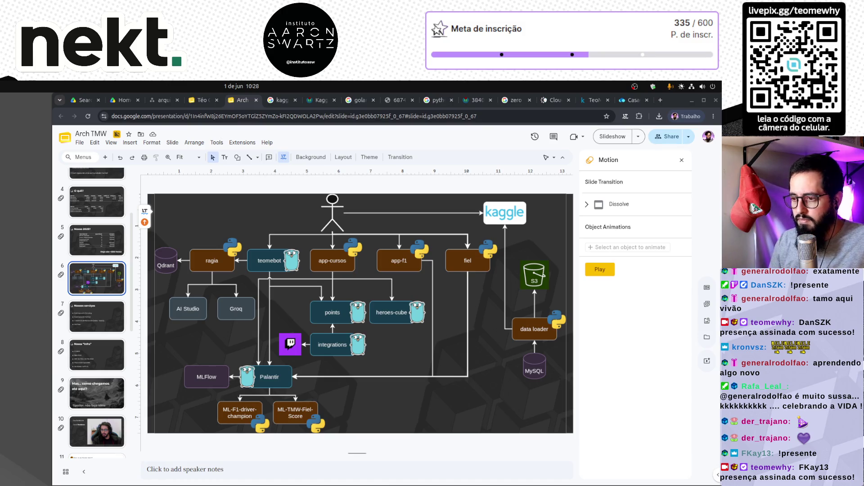
Step: Browse back through slides 16, 15, 14 and 12 in the filmstrip
scroll(103, 406, down, 4)
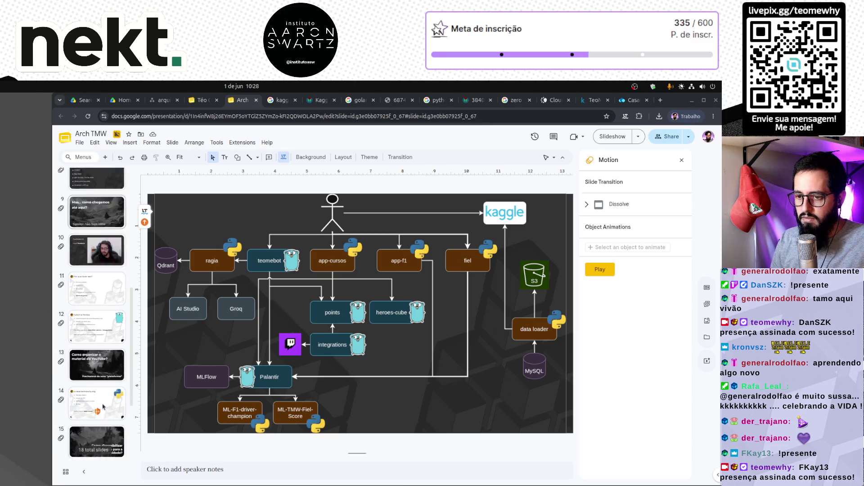
scroll(103, 407, down, 3)
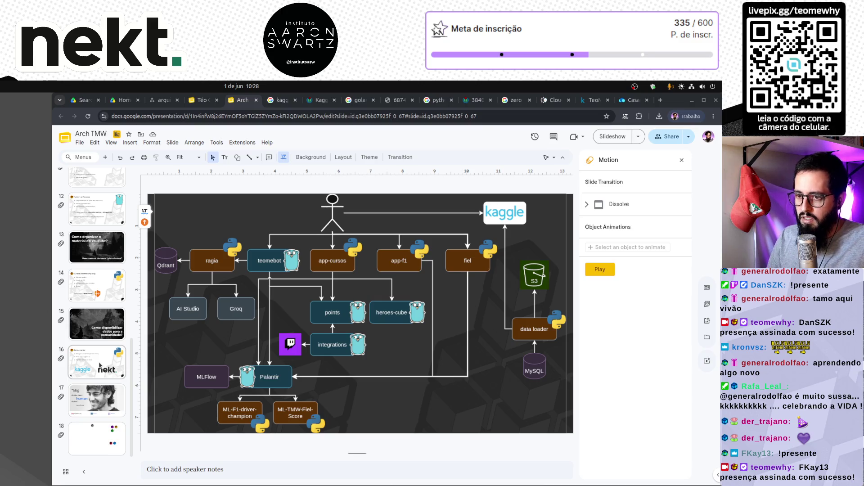
click(100, 366)
click(100, 328)
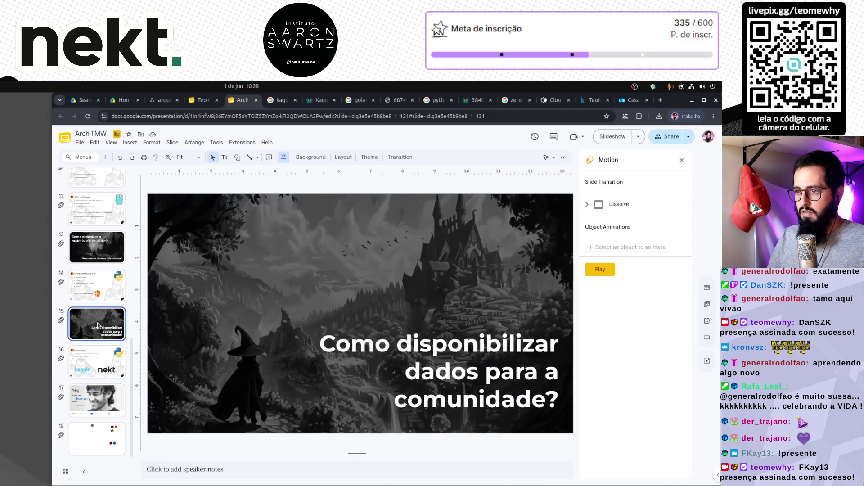
click(102, 293)
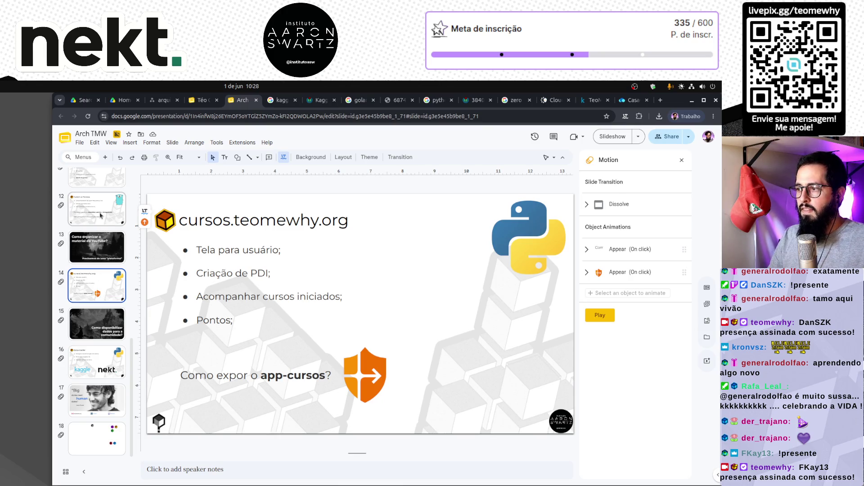
click(100, 215)
scroll(101, 216, up, 2)
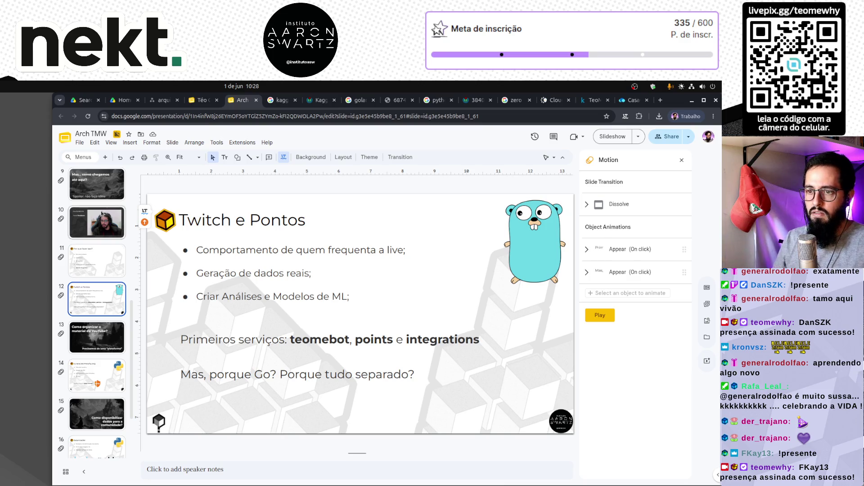
Step: Enlarge the bullet text on slide 11, 'Por que fazer isso?', by two size steps
click(95, 269)
click(189, 275)
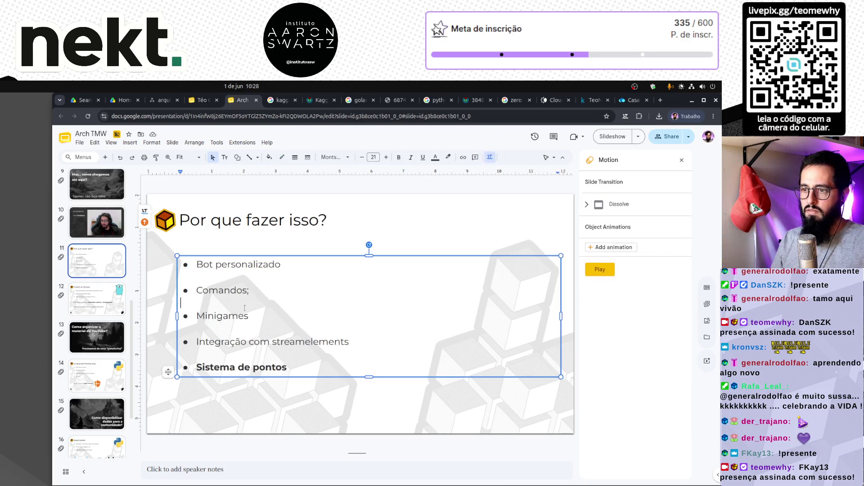
key(ctrl+a)
click(387, 157)
click(386, 157)
Step: Return to data-loader slide 16 and close the Motion animation panel
click(93, 296)
click(101, 270)
click(99, 297)
scroll(99, 300, down, 1)
scroll(99, 299, down, 2)
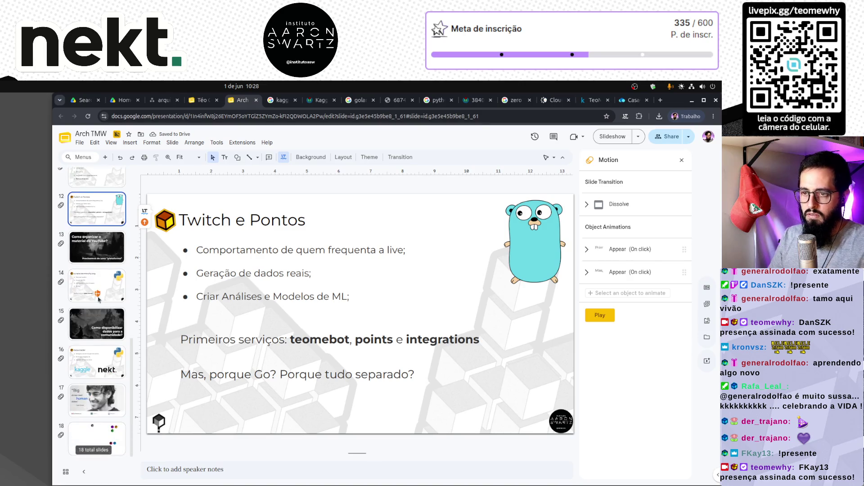
click(97, 288)
click(94, 359)
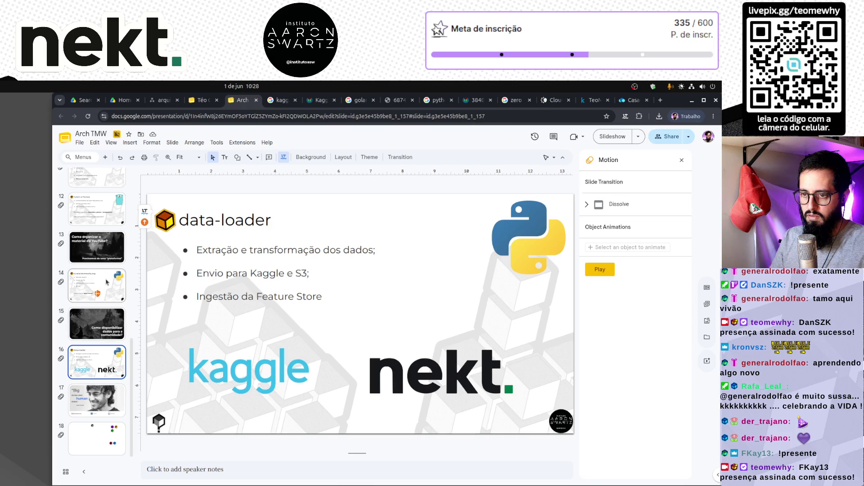
scroll(106, 283, up, 1)
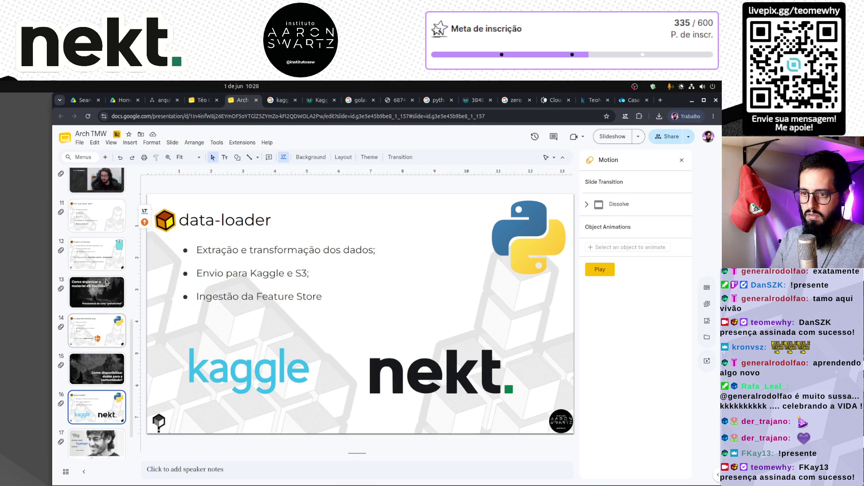
scroll(109, 355, down, 1)
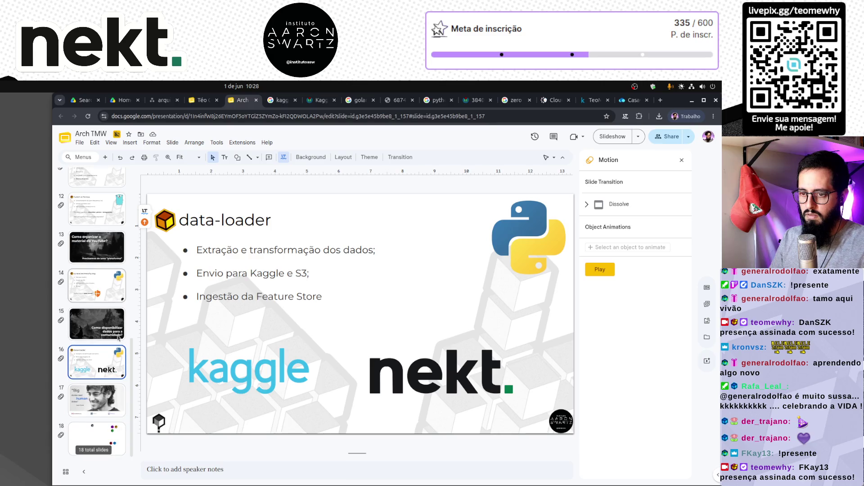
click(108, 325)
click(104, 367)
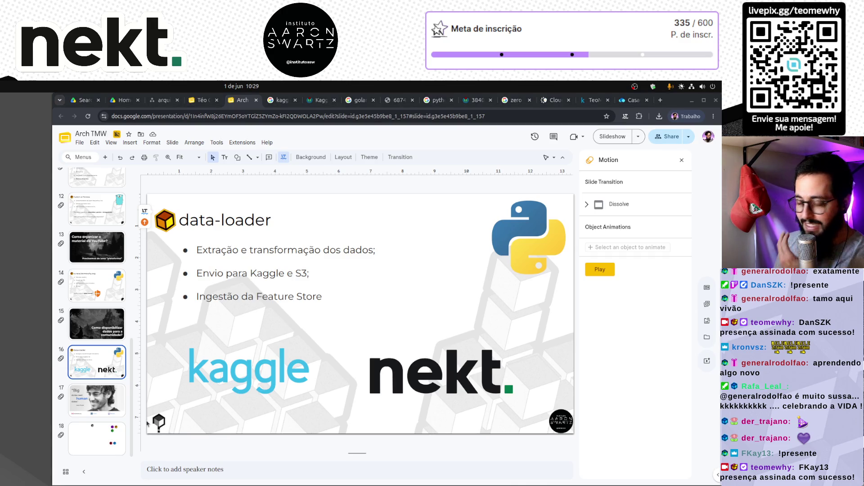
click(681, 161)
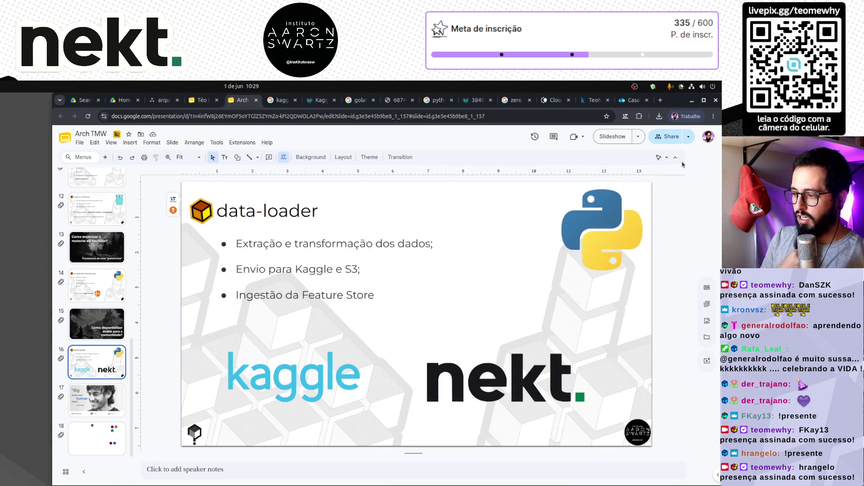
Step: Copy the 'Seus heróis não se rebelaram' slide from the other deck and paste it after slide 16
click(202, 100)
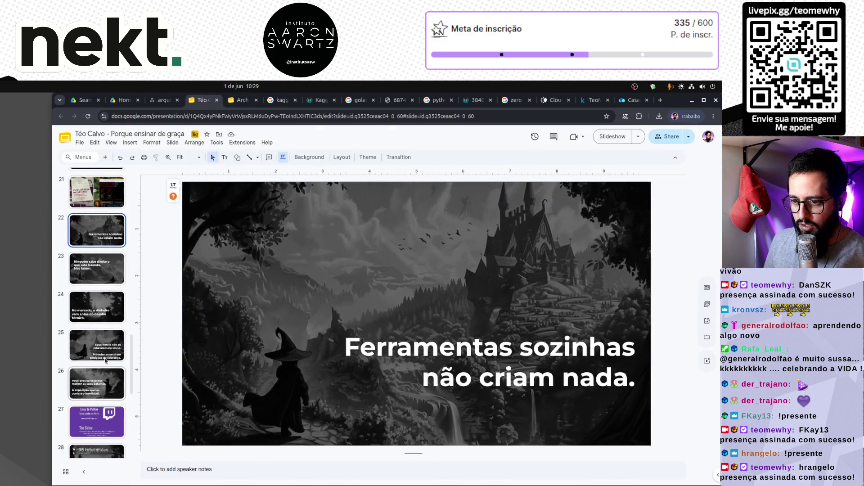
click(97, 346)
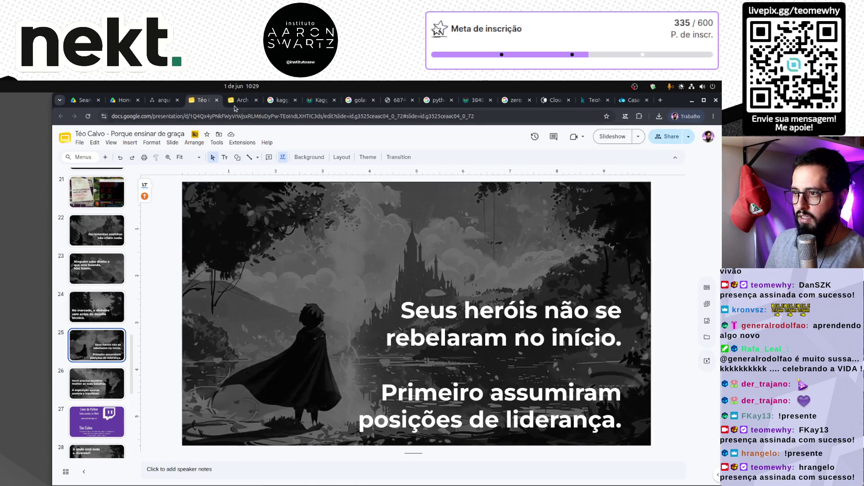
key(ctrl+Tab)
key(ctrl+v)
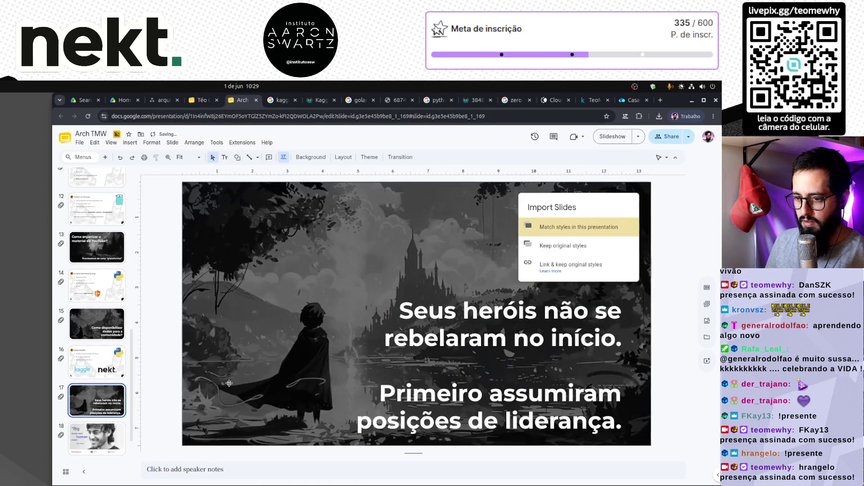
Step: Replace the pasted slide's text with 'E esse tal Machine Learning?' on two lines
double_click(474, 313)
key(ctrl+a)
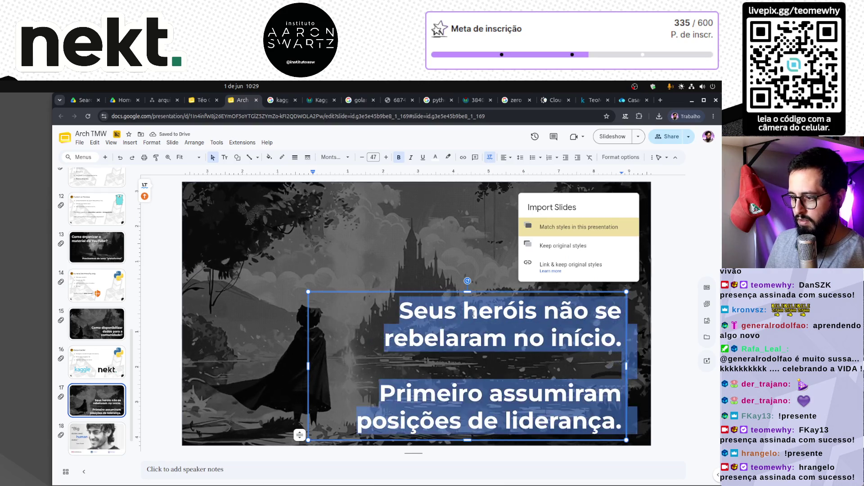
text(E esse tal machine)
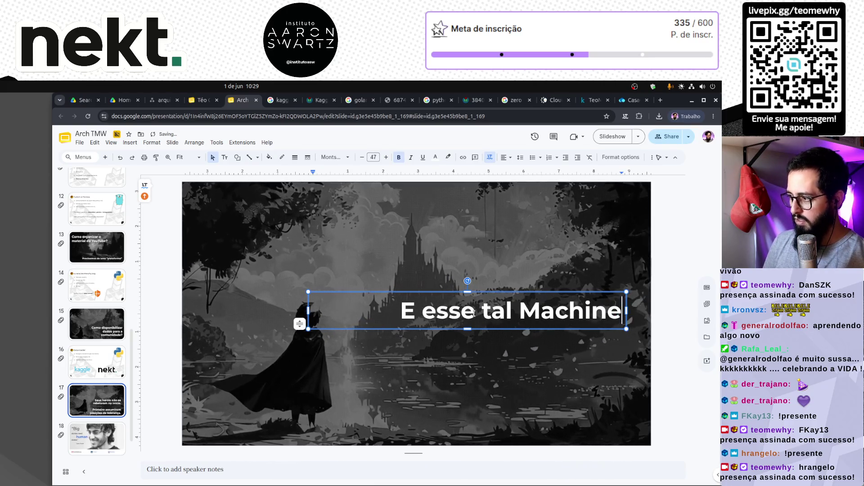
text( Learning?)
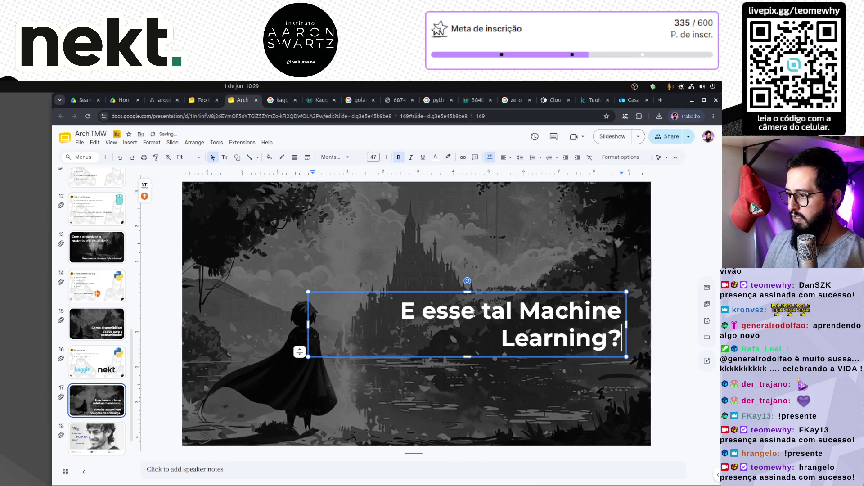
key(ctrl+Left)
key(BackSpace)
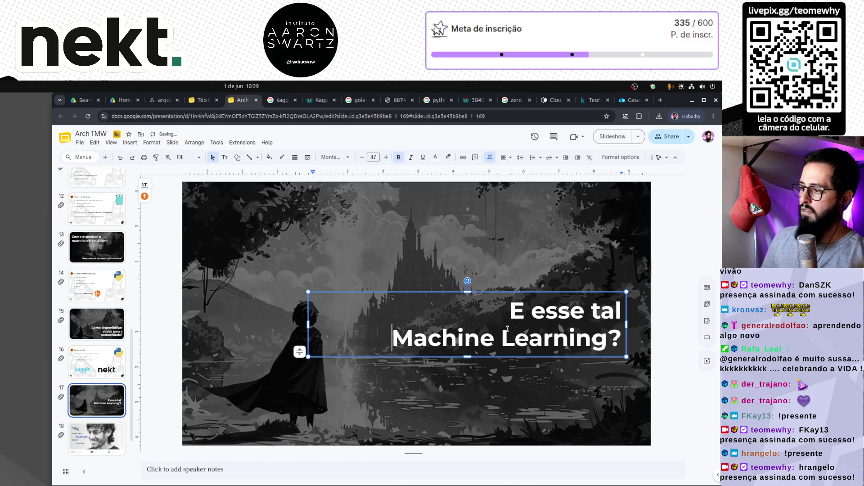
Step: Move the question text box lower on the slide 17 image
click(566, 351)
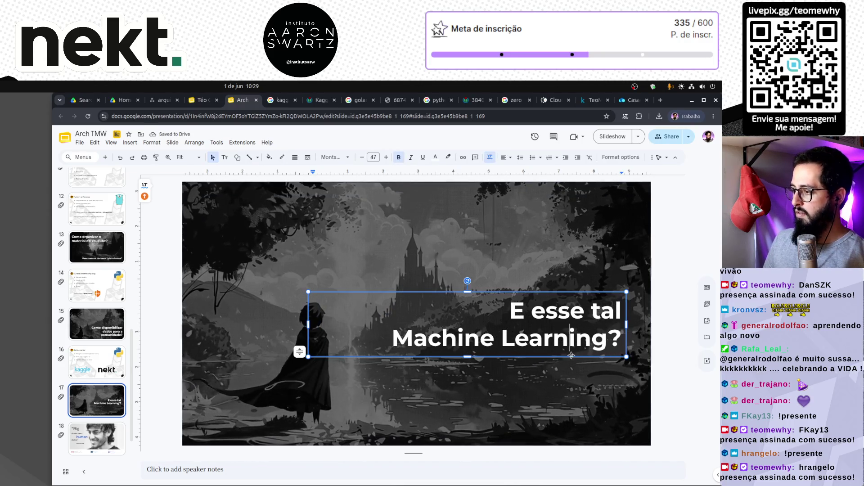
drag(578, 415, 579, 419)
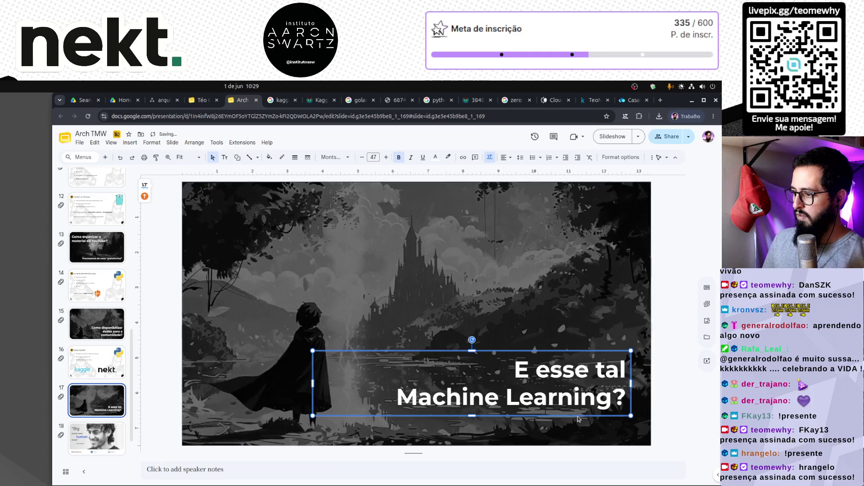
click(92, 362)
click(89, 390)
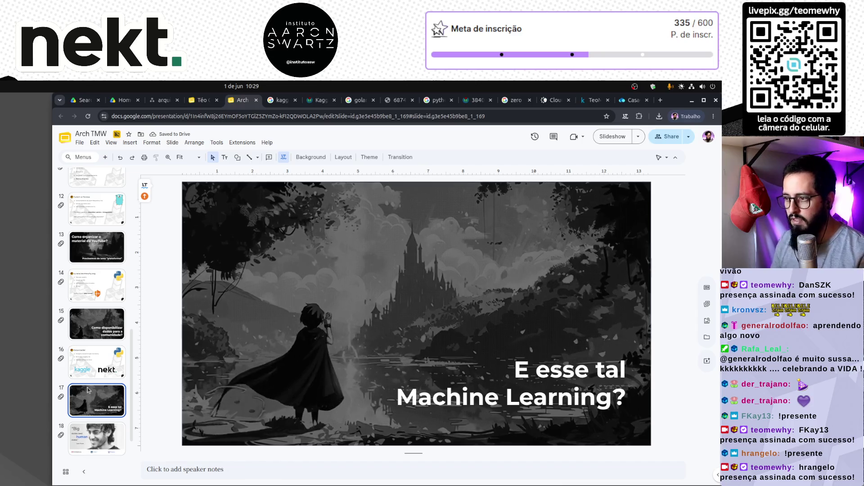
key(Up)
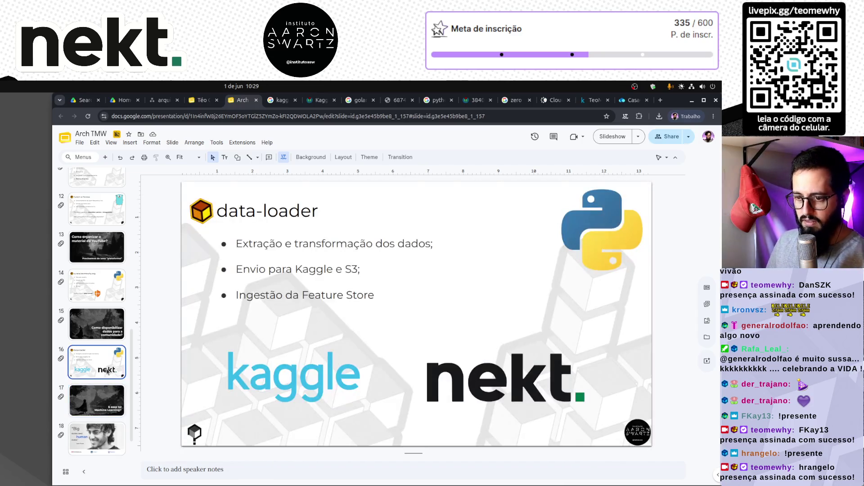
Step: Duplicate the data-loader slide as slide 18 and retitle it 'Modelos de ML'
key(ctrl+c)
click(103, 400)
key(ctrl+v)
click(270, 218)
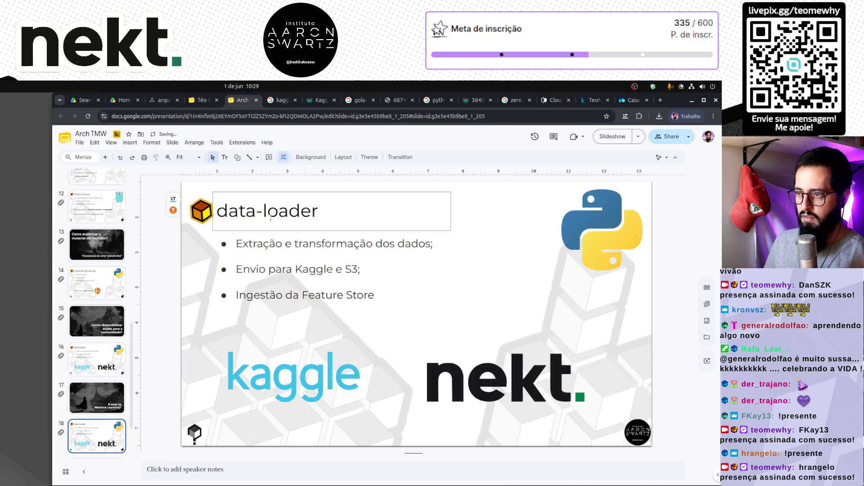
double_click(270, 218)
text(Modelos de ML)
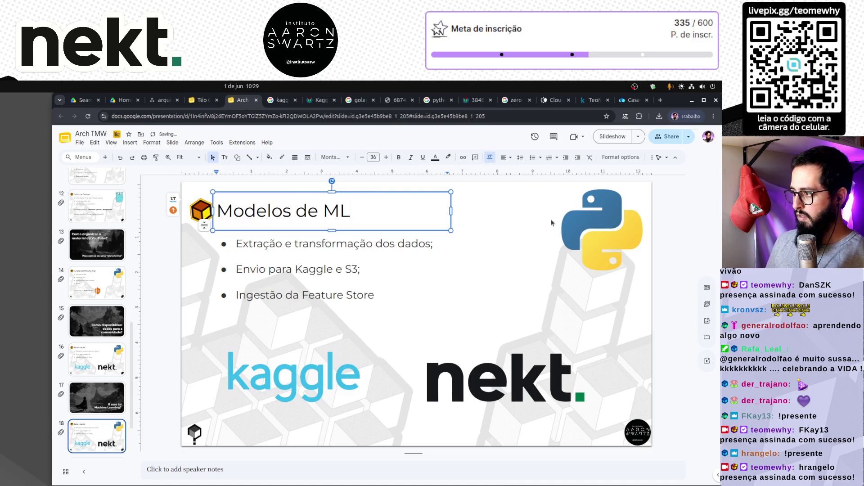
Step: Delete the nekt and kaggle logos from the new slide
click(466, 387)
key(Delete)
click(357, 390)
key(Delete)
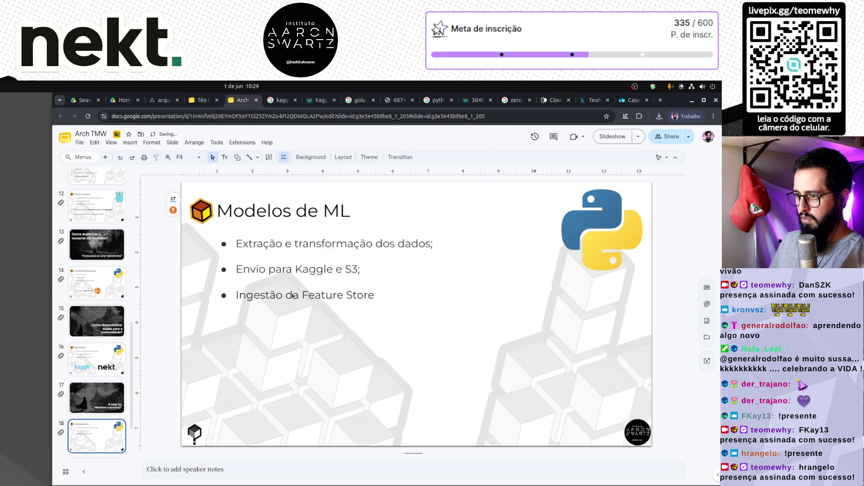
Step: Rewrite the first bullet as 'Treinamento de Modelos de ML;' and clear the started second bullet
triple_click(277, 242)
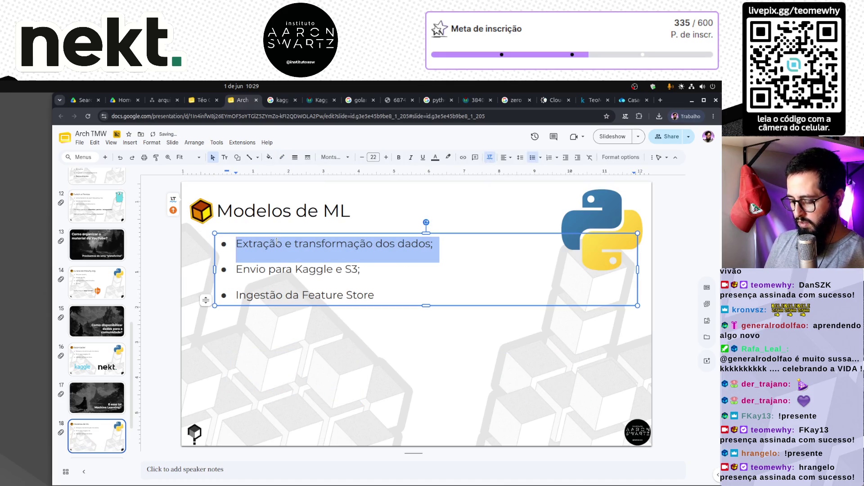
text(Criação de)
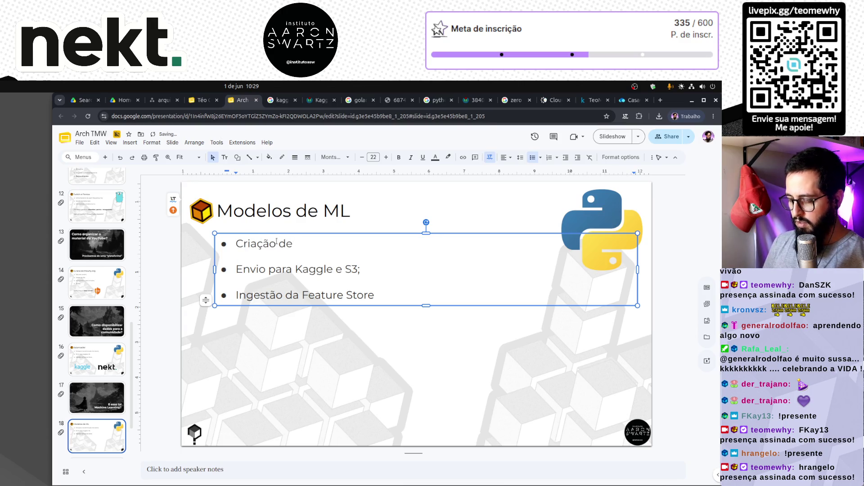
triple_click(276, 242)
text(Tre)
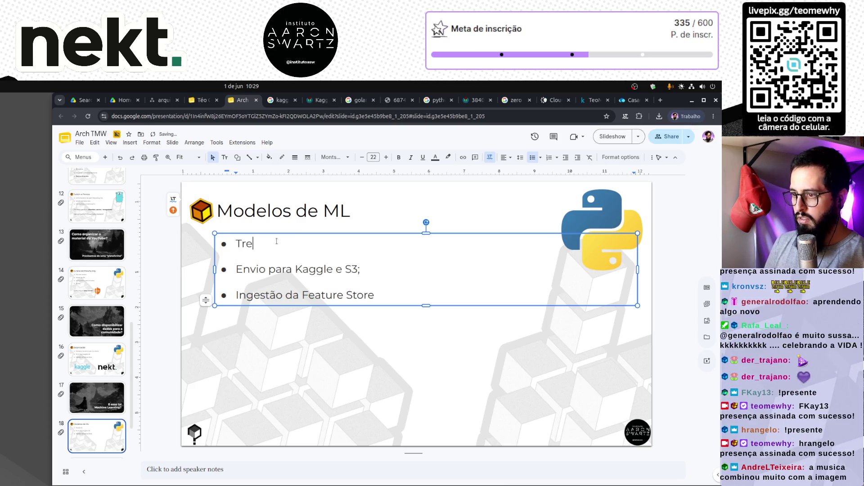
text(inamento de )
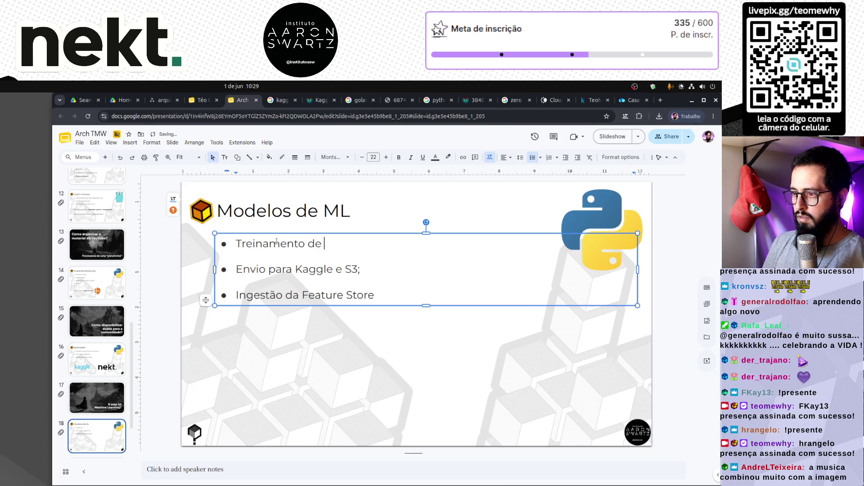
text(Modelos de ML)
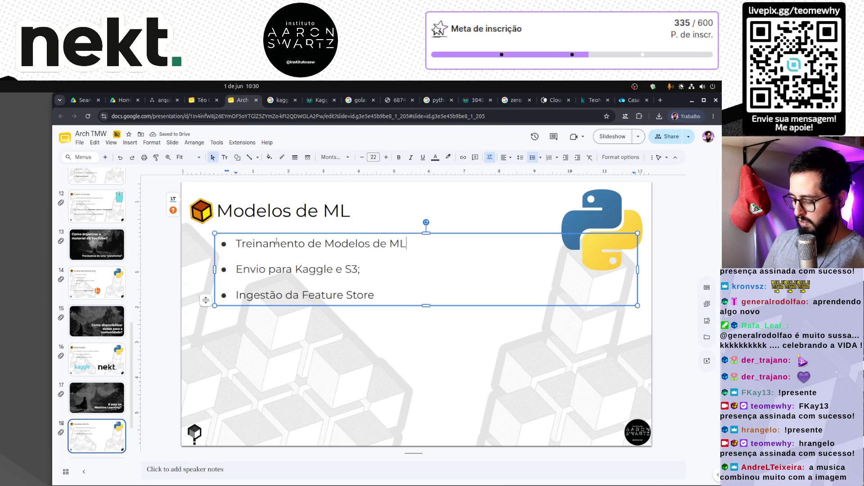
text(;)
key(Down)
key(shift+Home)
text(Feature)
key(BackSpace)
key(BackSpace)
key(BackSpace)
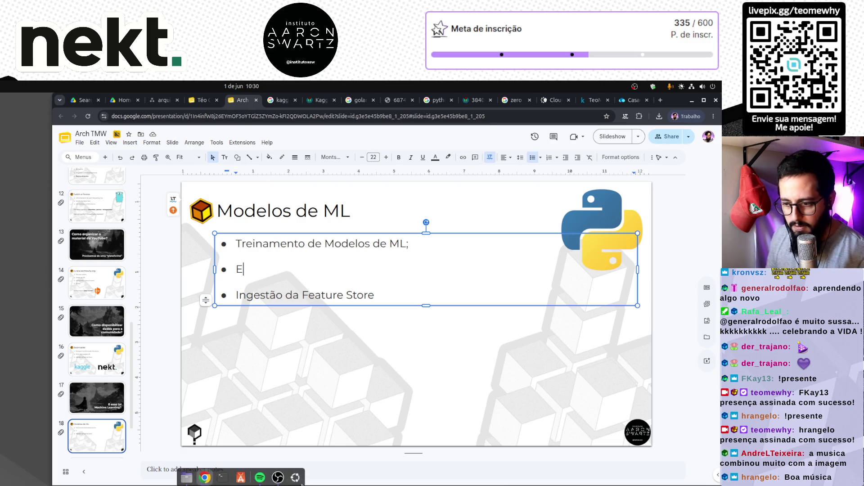
click(260, 476)
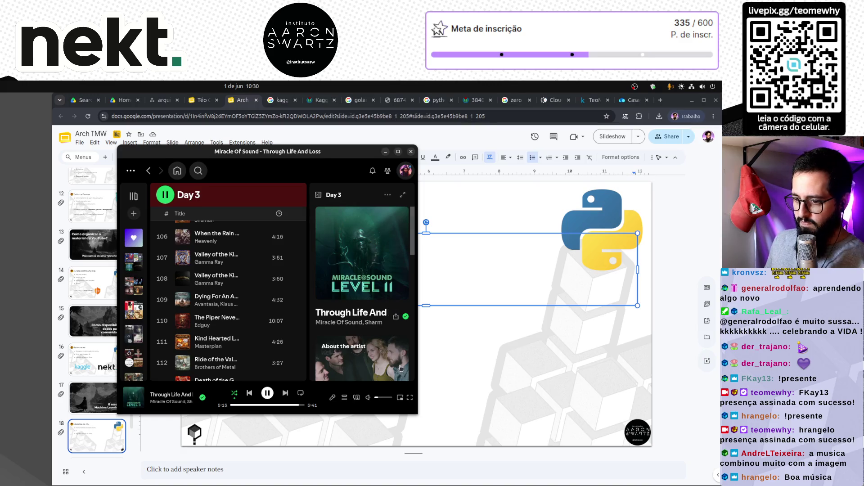
Step: Widen the Spotify window and scroll through the Day 3 playlist
drag(417, 356, 601, 357)
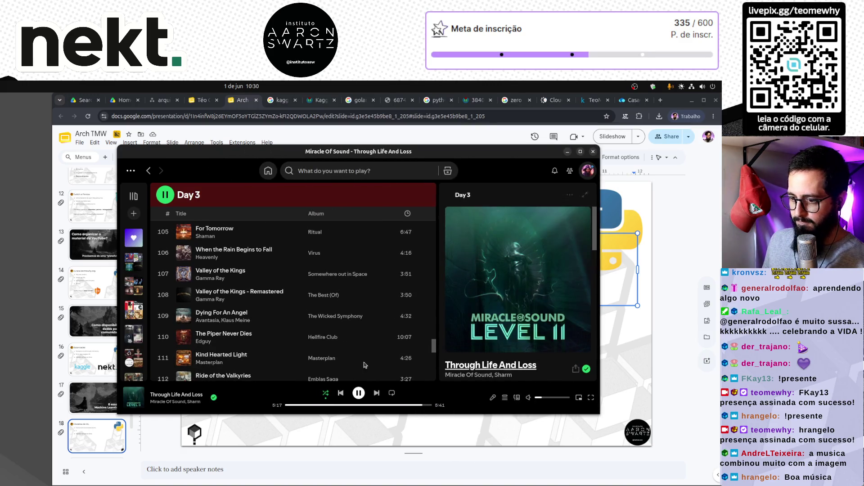
scroll(209, 329, up, 5)
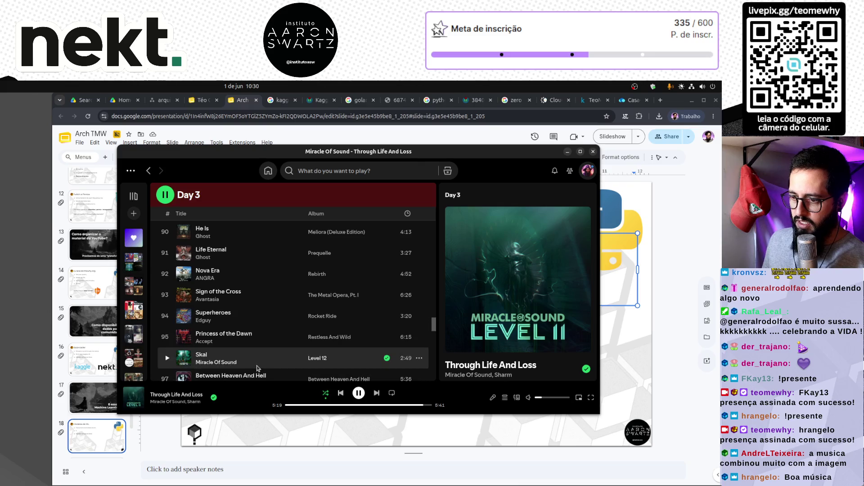
scroll(254, 360, up, 5)
scroll(254, 361, down, 5)
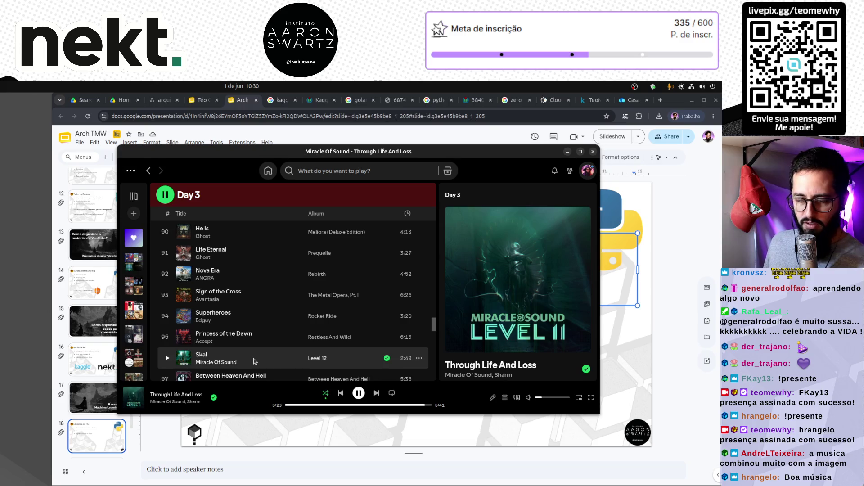
scroll(254, 361, up, 5)
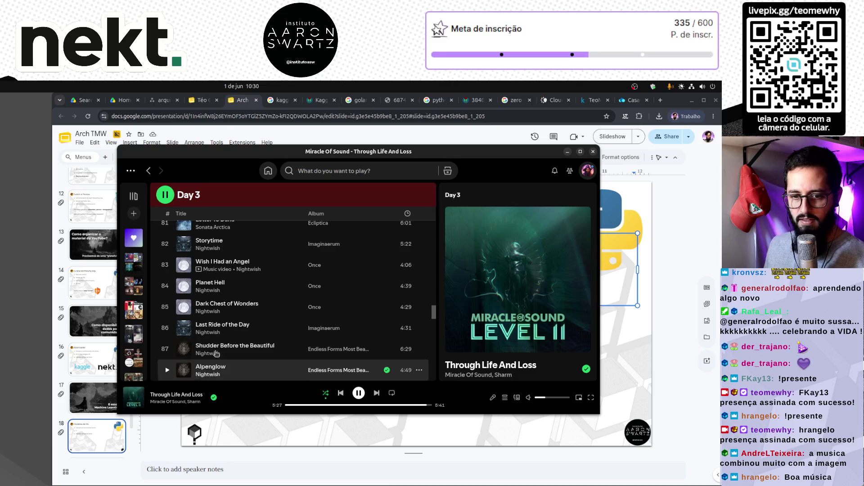
scroll(242, 329, up, 5)
scroll(242, 328, up, 4)
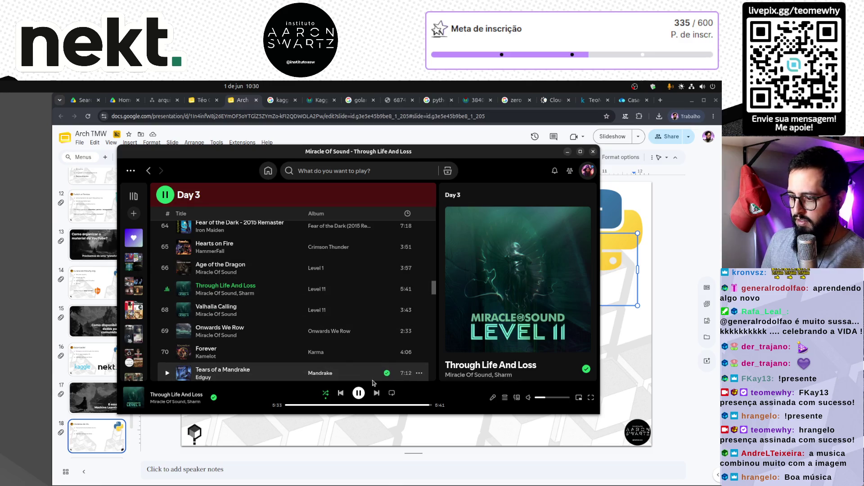
scroll(314, 323, up, 1)
scroll(314, 323, up, 1)
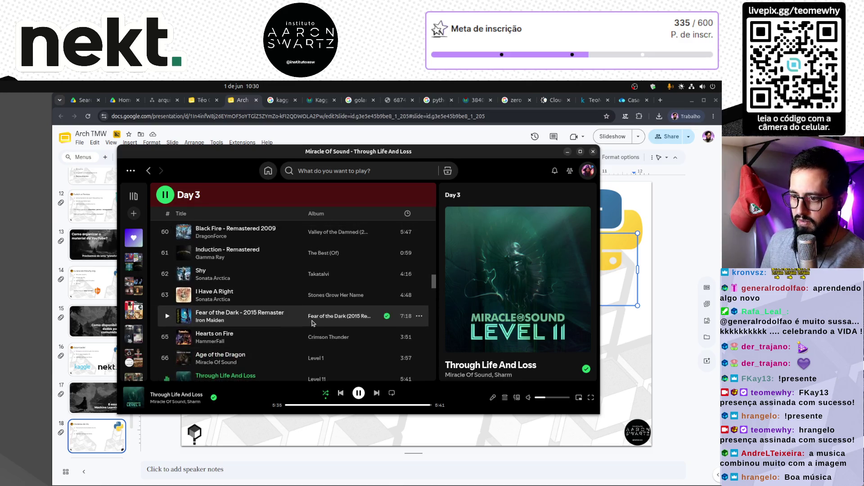
scroll(270, 320, down, 2)
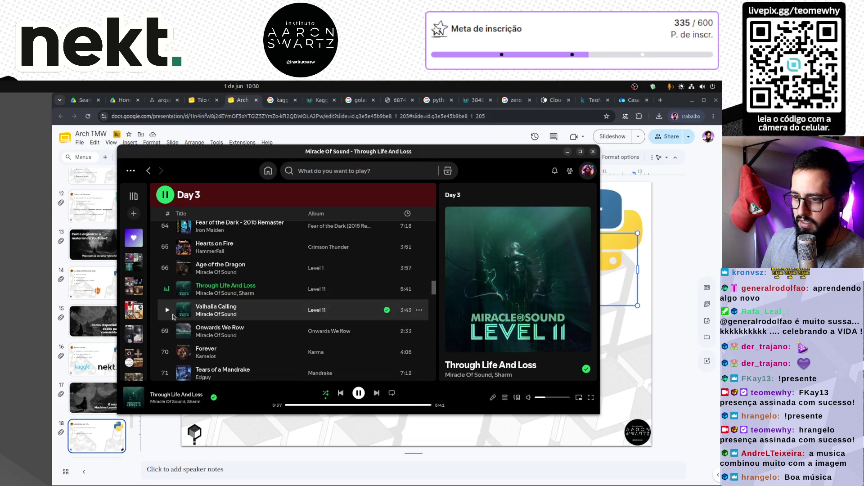
scroll(173, 317, up, 6)
scroll(173, 317, up, 8)
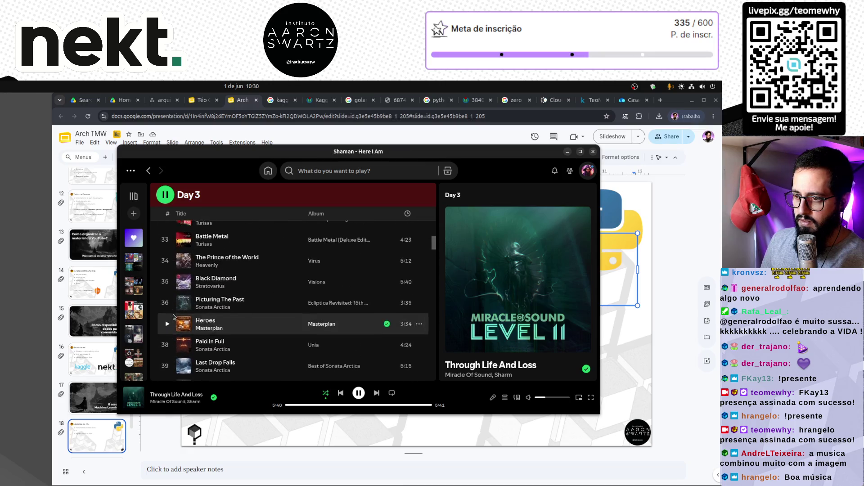
scroll(173, 316, up, 5)
scroll(173, 317, up, 6)
scroll(173, 316, up, 5)
scroll(173, 317, down, 3)
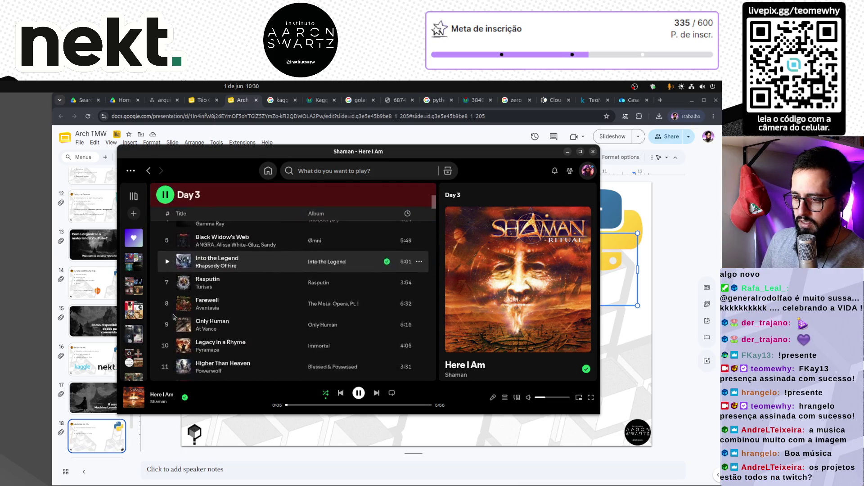
Step: Filter the Day 3 playlist for 'miracl' and play Miracle of Sound's 'Age of the Dragon'
key(ctrl+f)
text(mira)
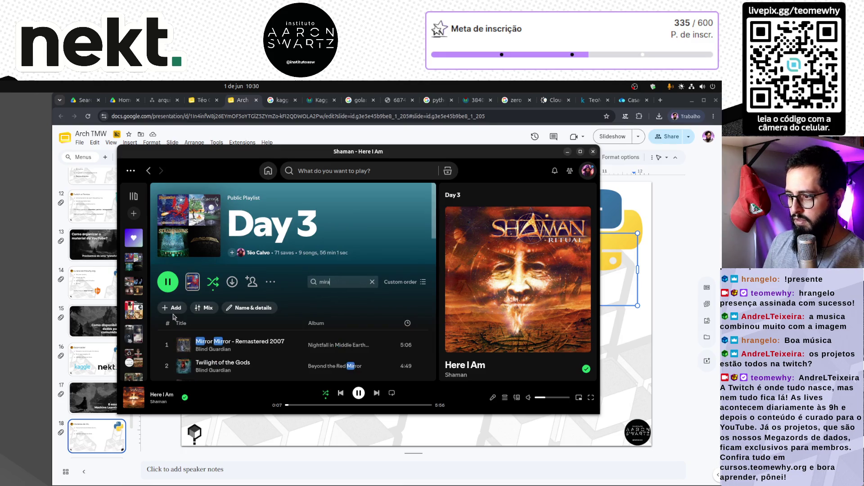
text(cl)
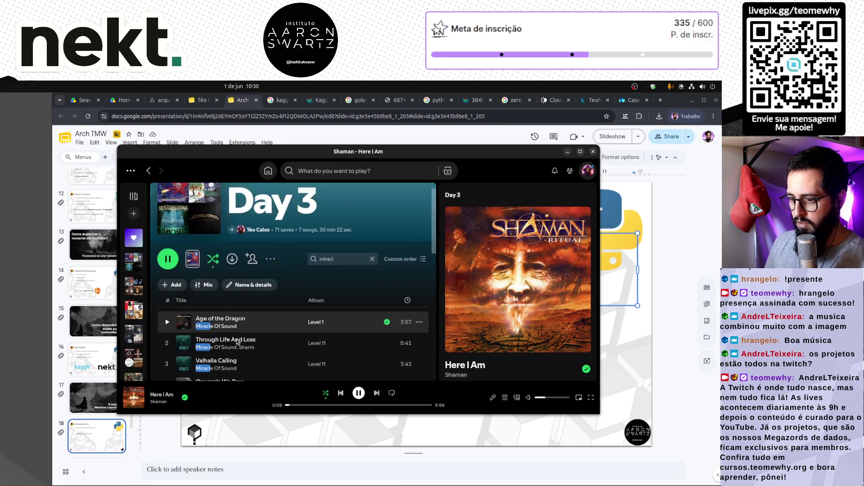
scroll(238, 342, down, 5)
scroll(296, 320, down, 3)
scroll(288, 315, up, 6)
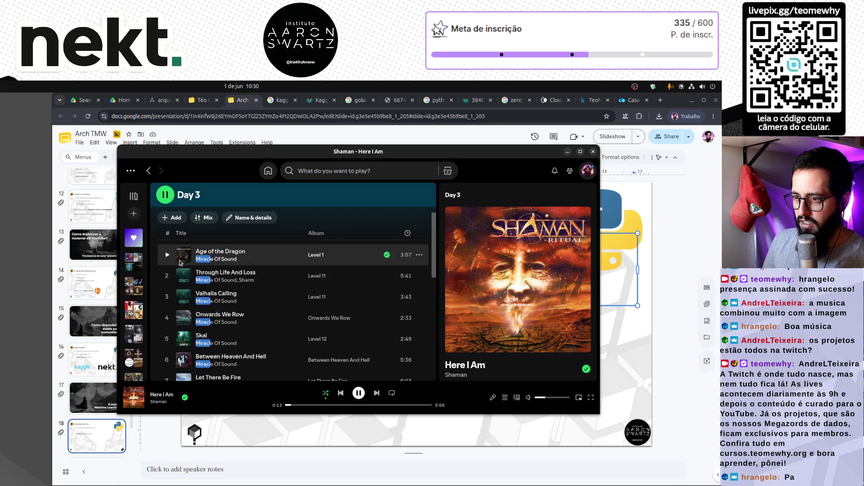
click(167, 256)
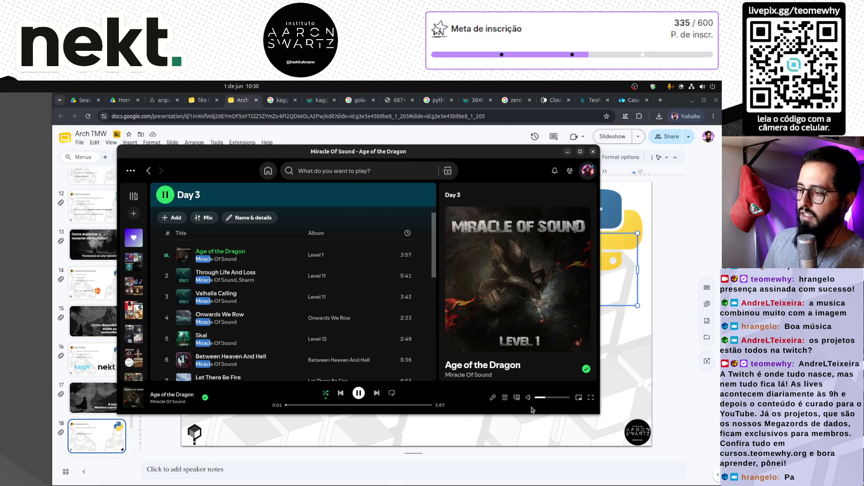
Step: Clear the playlist search filter and return to the slide deck
scroll(360, 282, up, 3)
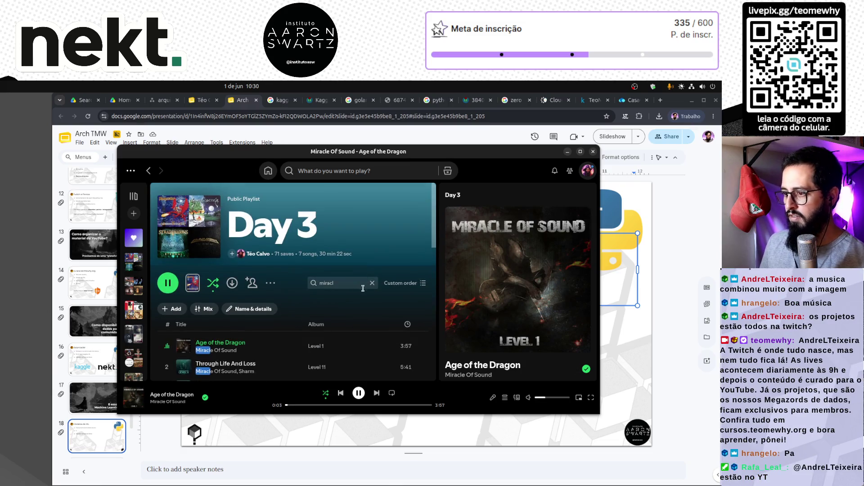
key(Escape)
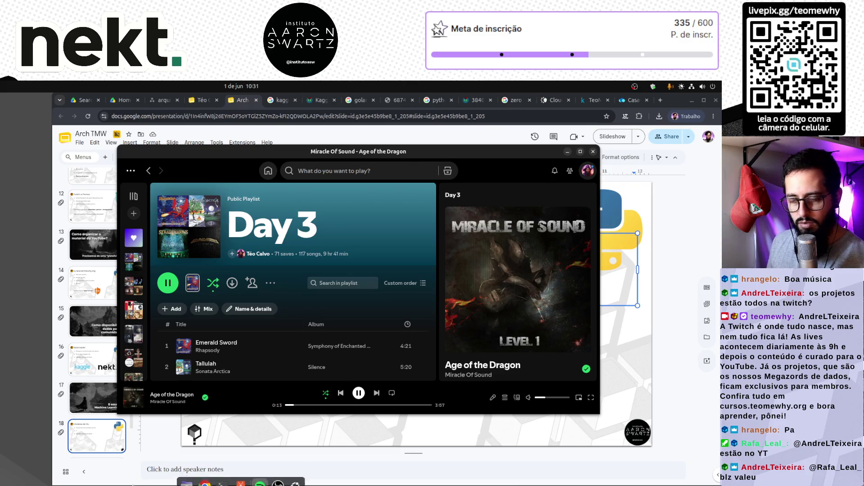
click(151, 442)
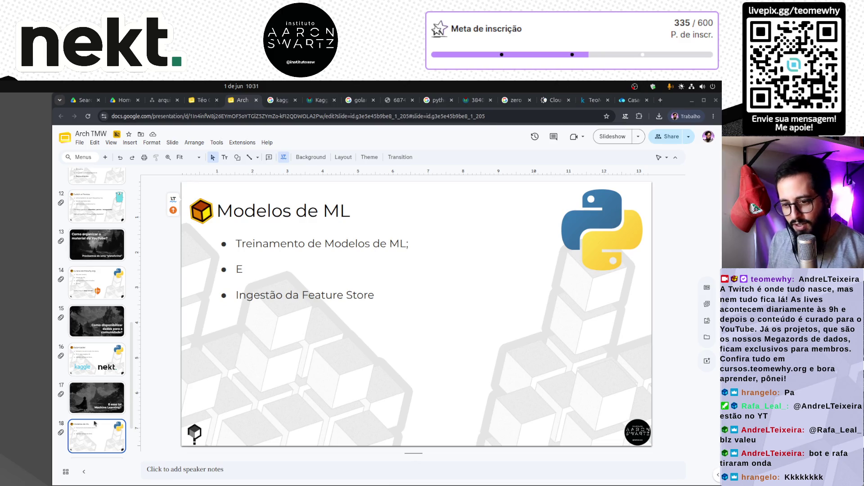
scroll(96, 405, down, 3)
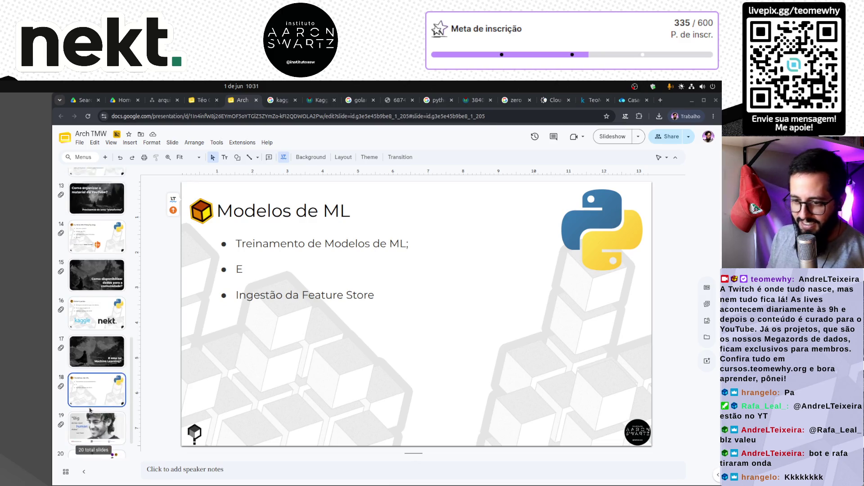
Step: Delete the stray 'E' bullet and replace 'Ingestão da Feature Store' with 'Predição em Tempo Real;'
click(330, 271)
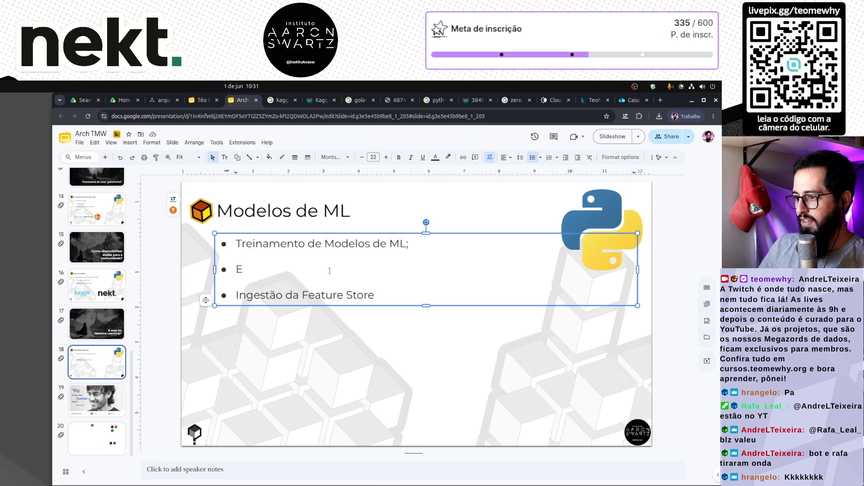
key(BackSpace)
key(BackSpace)
key(BackSpace)
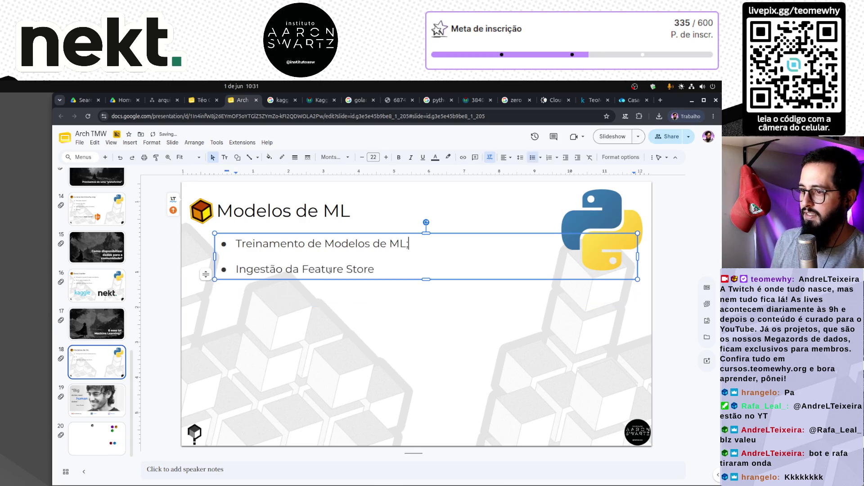
key(Down)
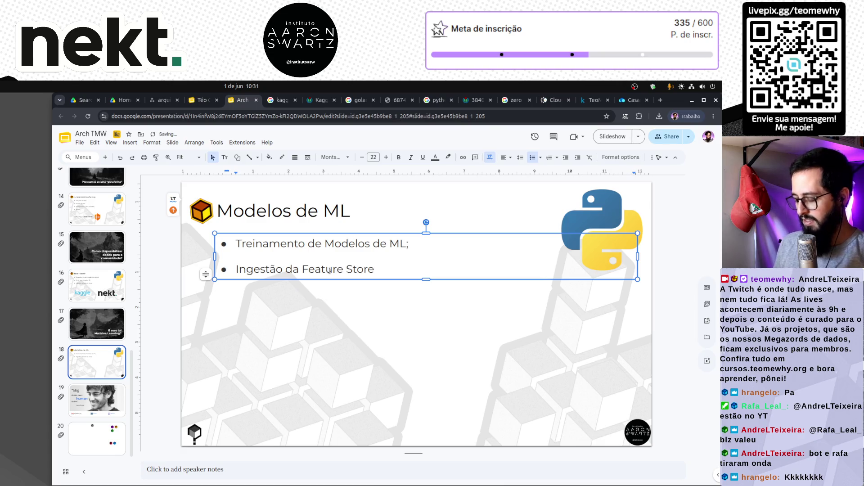
triple_click(330, 270)
text(Predi)
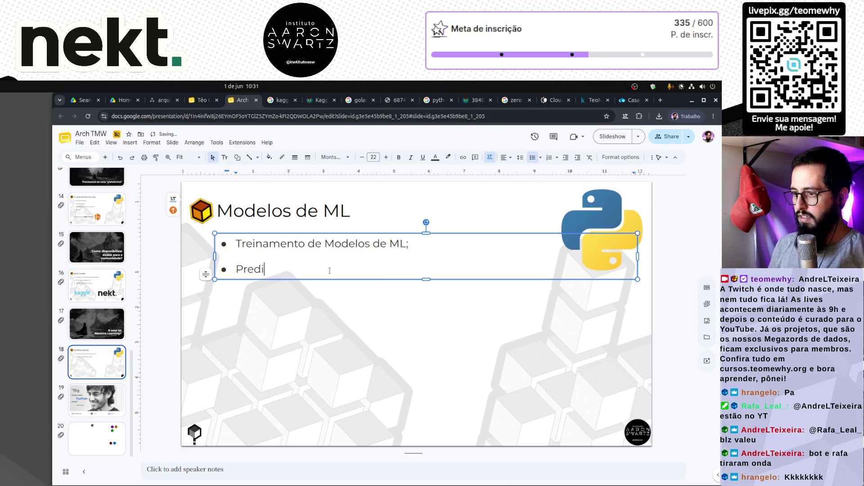
text(ção em Tem)
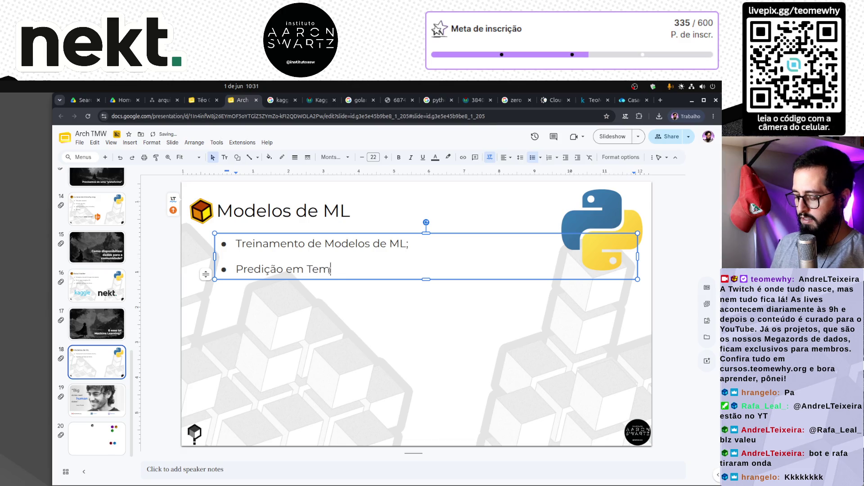
text(po Real;)
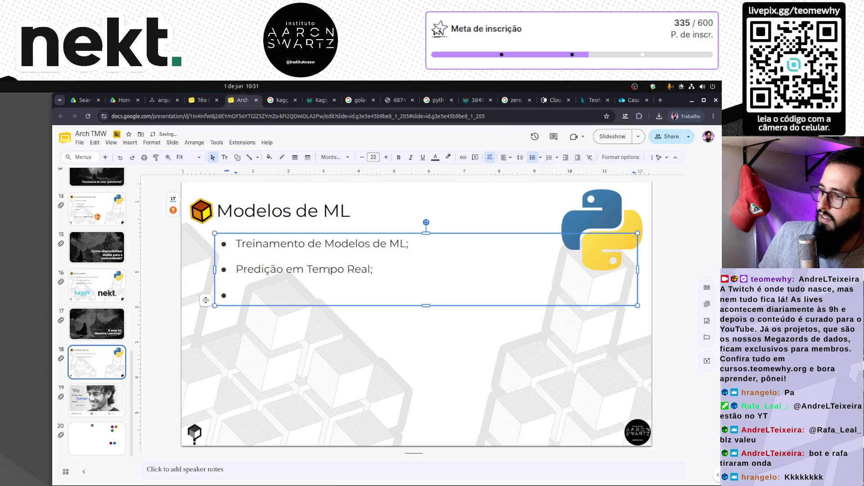
key(BackSpace)
key(BackSpace)
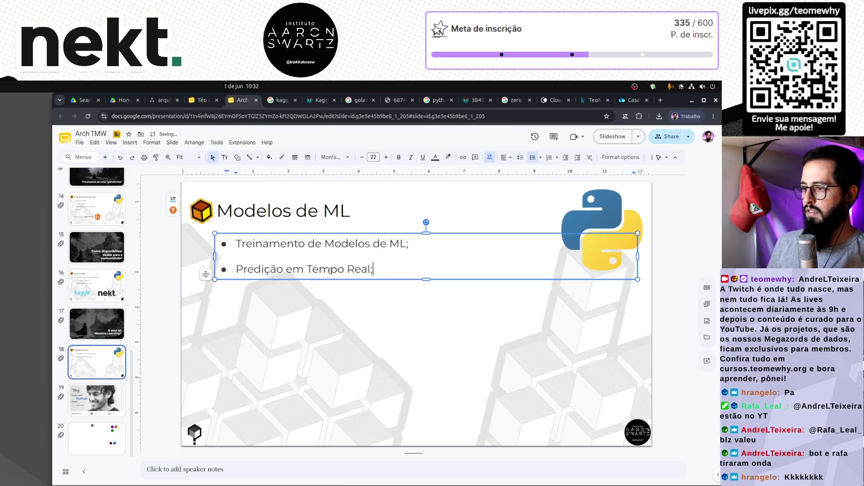
click(326, 360)
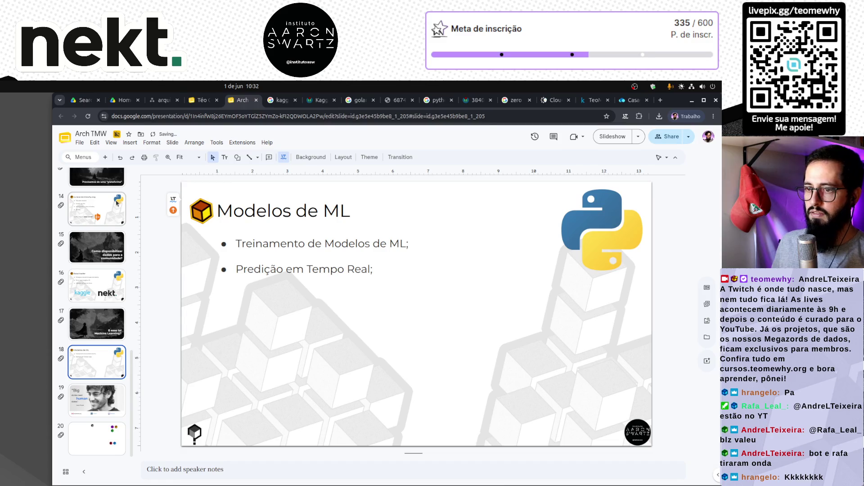
Step: Copy the Go gopher image from the Twitch e Pontos slide onto the Modelos de ML slide
scroll(117, 203, up, 1)
scroll(117, 203, up, 2)
click(97, 268)
click(608, 234)
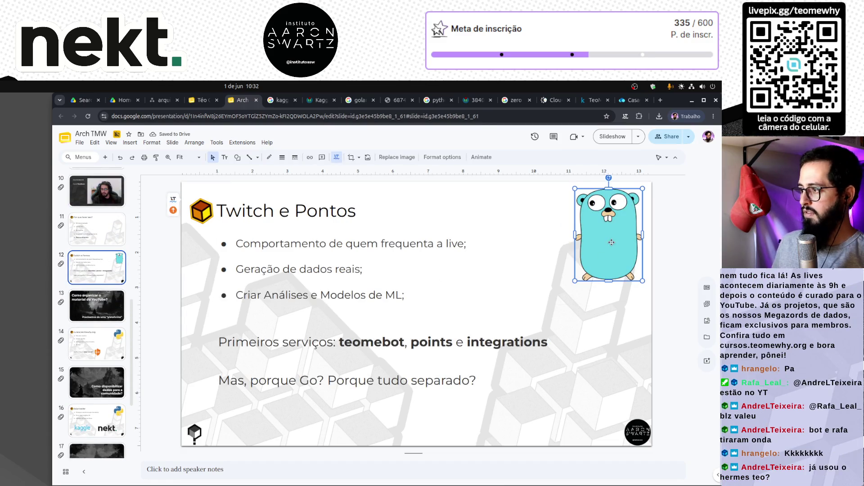
key(ctrl+c)
scroll(103, 357, down, 3)
click(97, 362)
key(ctrl+v)
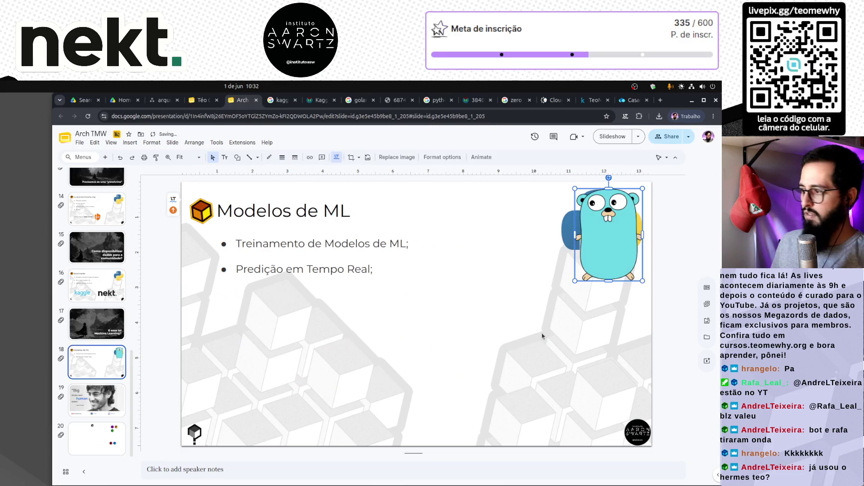
Step: Arrange the gopher and Python logo so they overlap in the slide's top-right corner
mouse_move(613, 255)
mouse_down()
mouse_move(570, 292)
mouse_move(551, 232)
mouse_move(617, 233)
mouse_up()
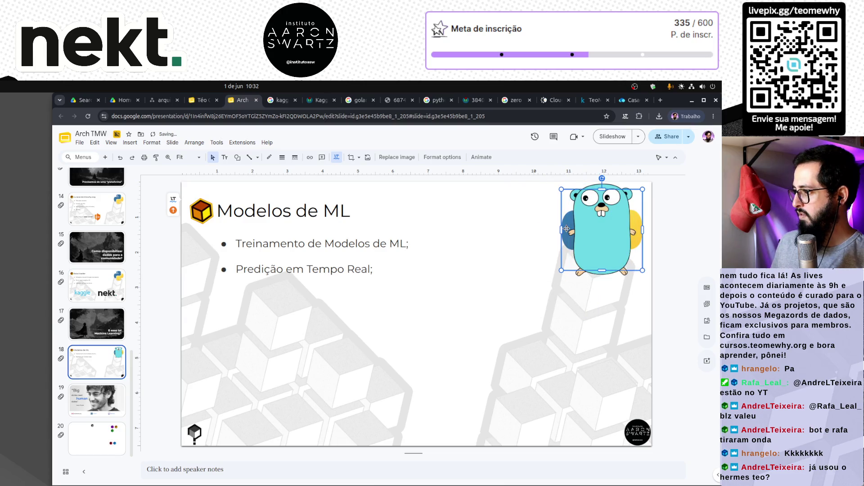
drag(563, 235, 535, 269)
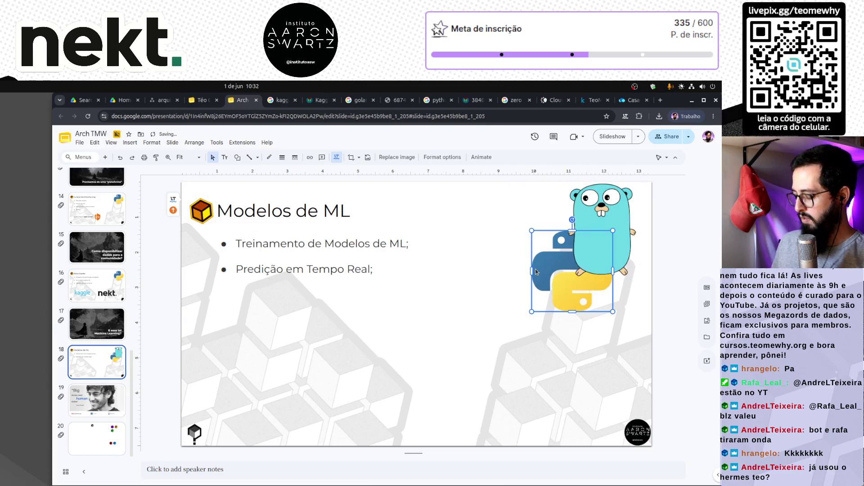
drag(585, 291, 573, 292)
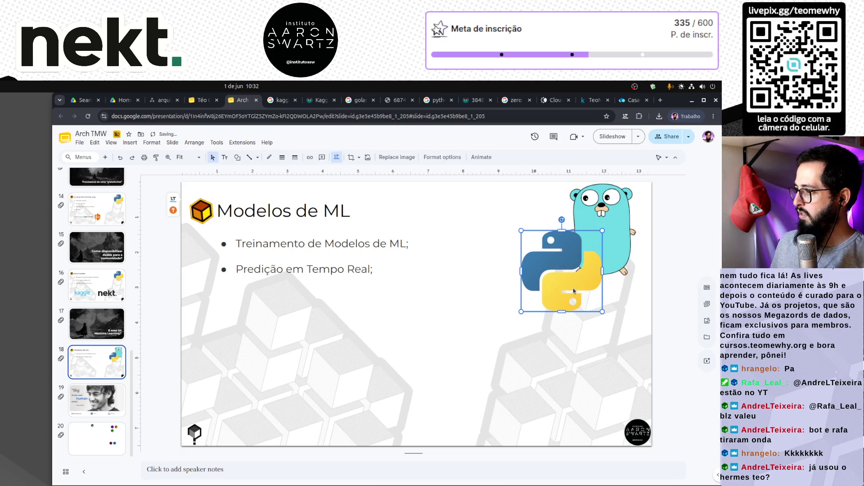
click(495, 288)
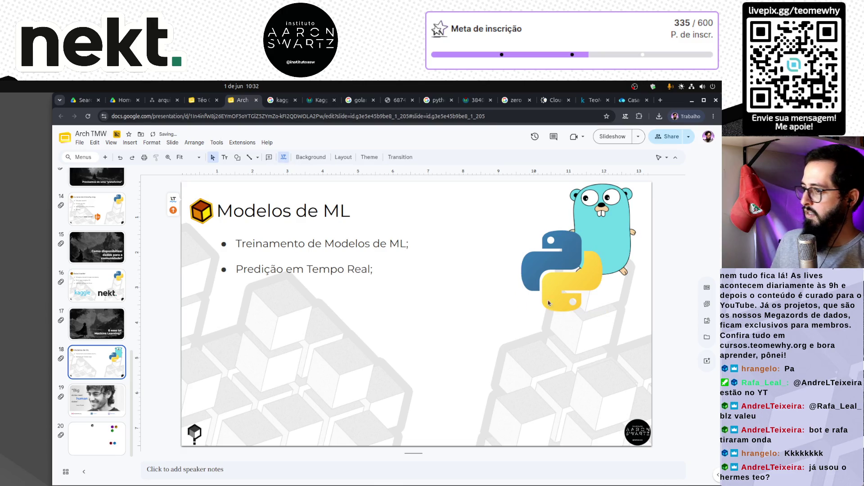
click(375, 272)
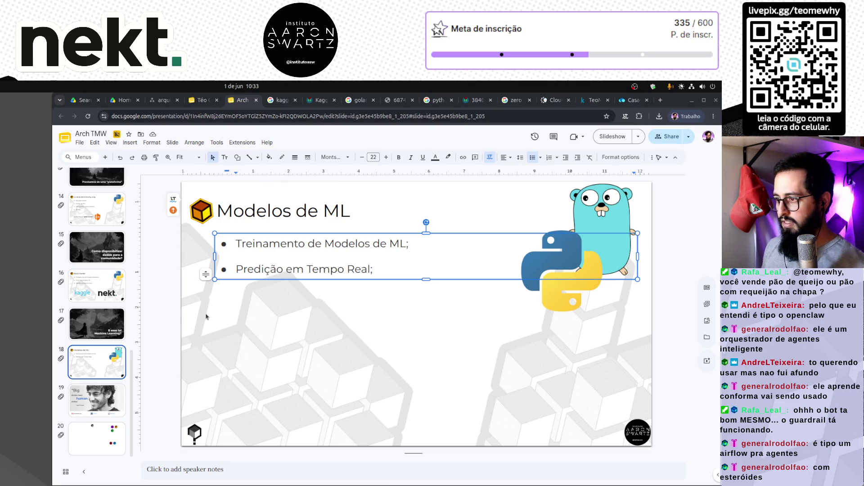
Step: Add a third bullet, drafting then deleting 'Todos serviços precisam acessar todas as features?'
click(344, 339)
click(378, 269)
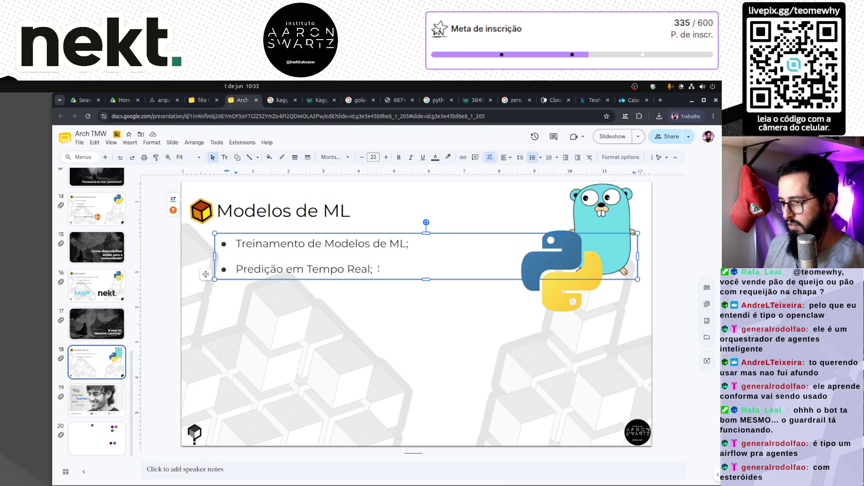
key(Return)
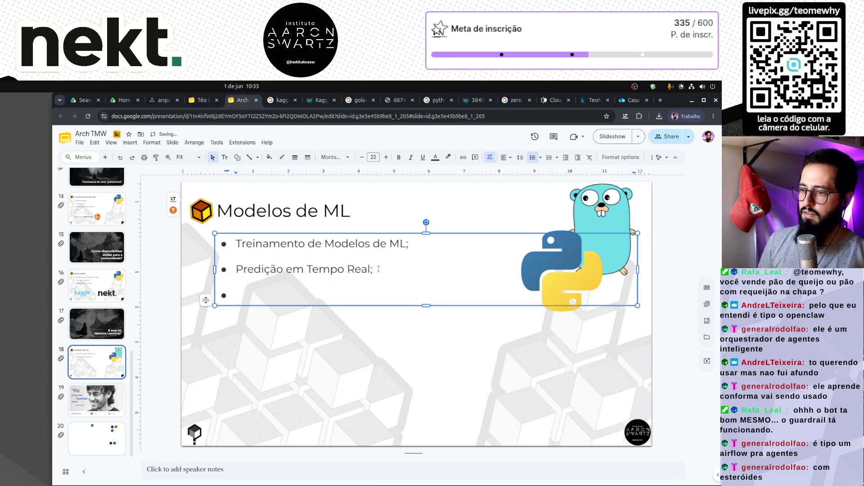
key(BackSpace)
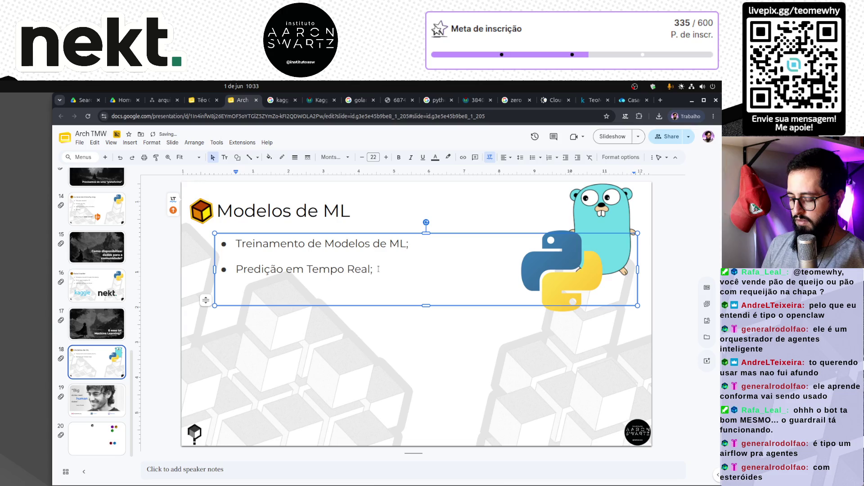
key(ctrl+z)
text(Todos serviços precisam acessar)
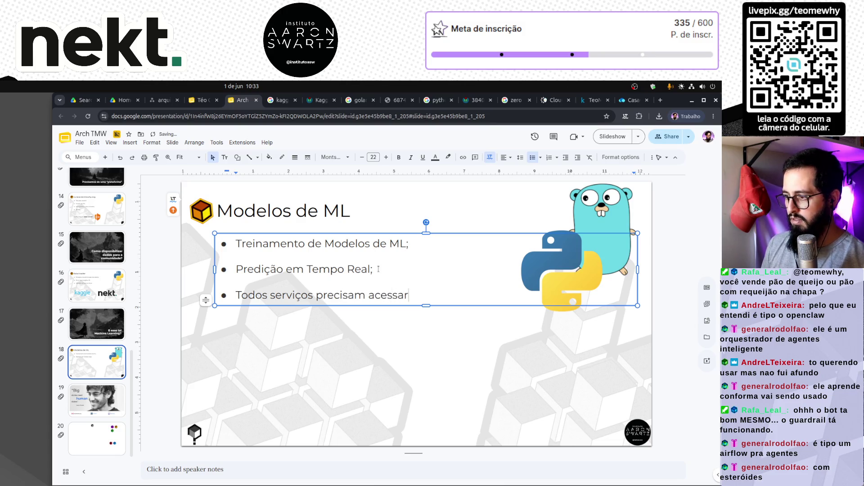
key(shift+Home)
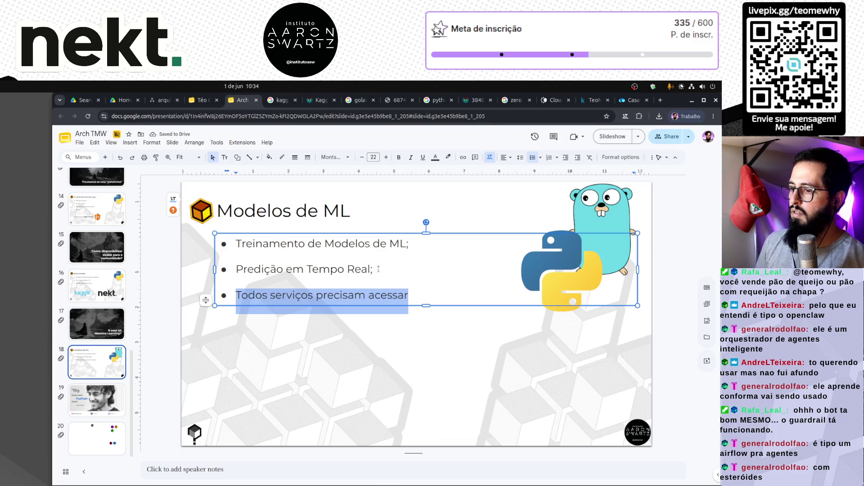
key(End)
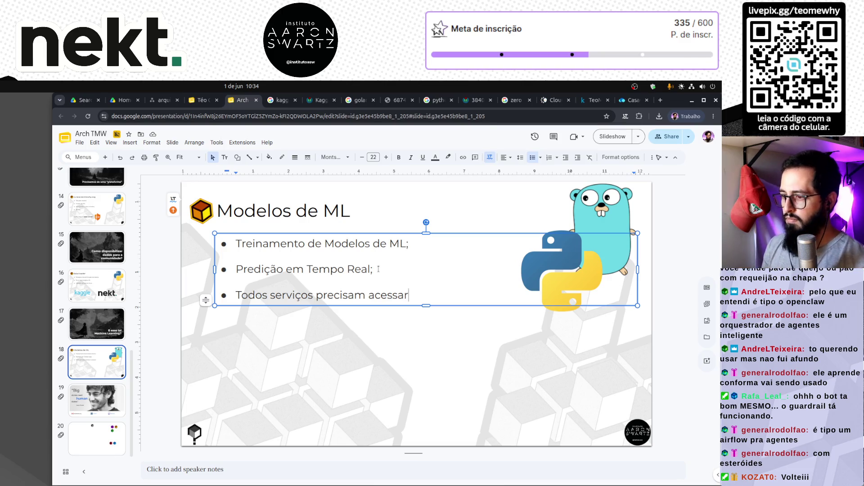
text(todas as features?)
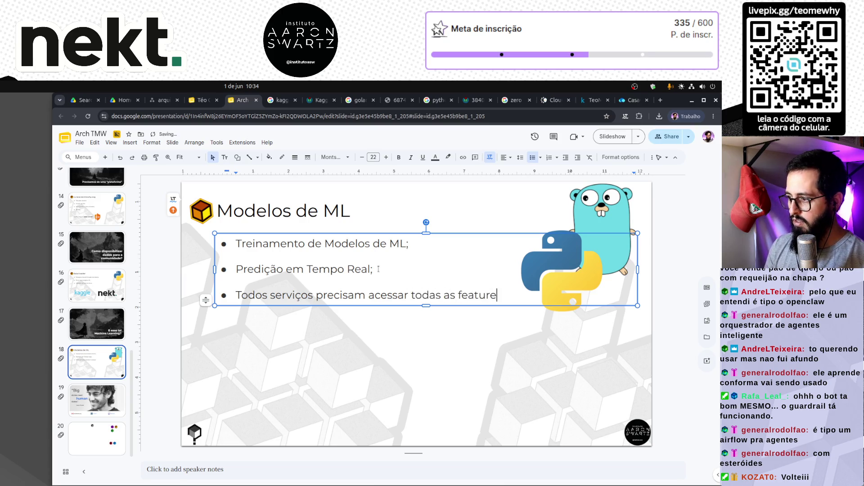
key(shift+Home)
key(BackSpace)
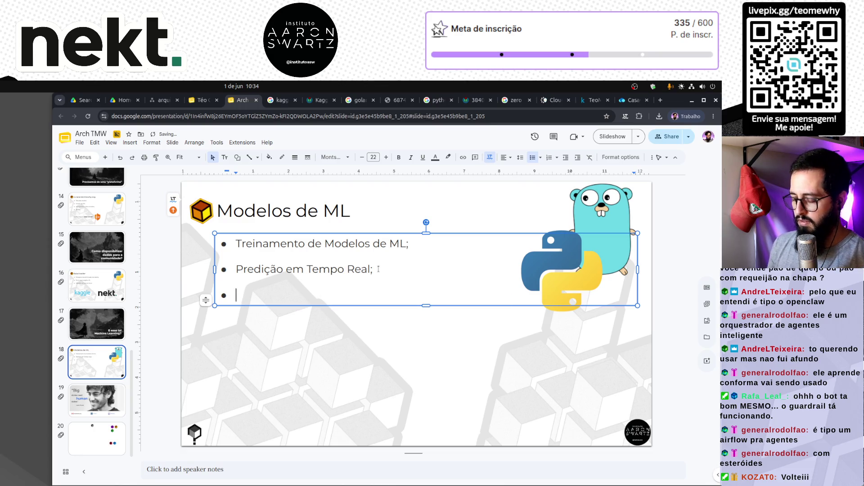
Step: Make the third bullet 'Dificuldade:' with sub-bullets asking whether services need all features and model signature/routes
text(Questões)
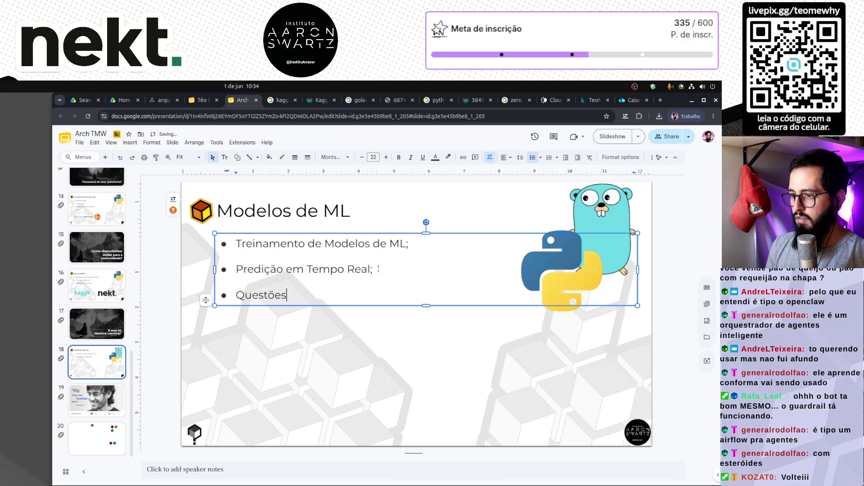
key(shift+Home)
text(Dificuldade:)
key(Return)
key(Tab)
text(Todos serviços precisam de todas as features?)
key(Return)
text(Todos serviços precisam saber a assinatura/rota dos )
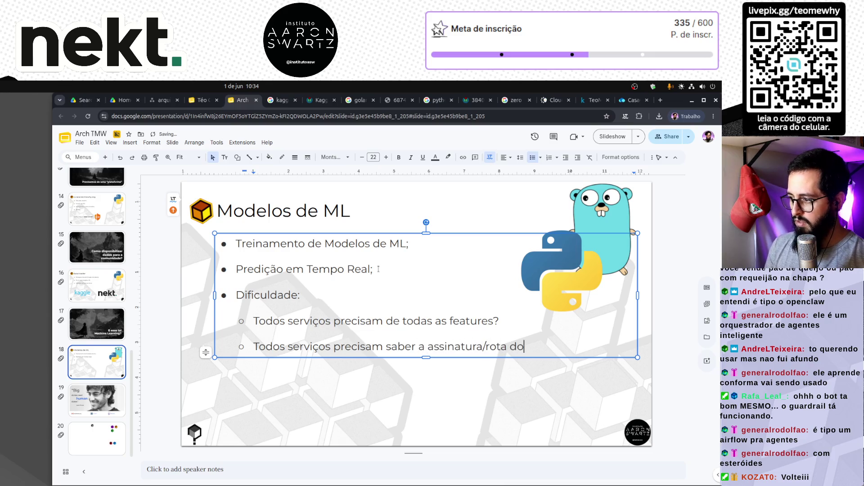
text(modelos?)
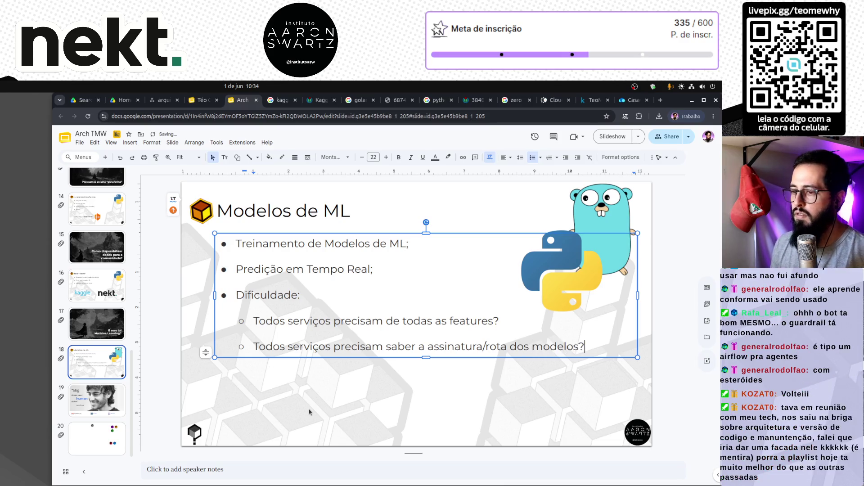
click(428, 365)
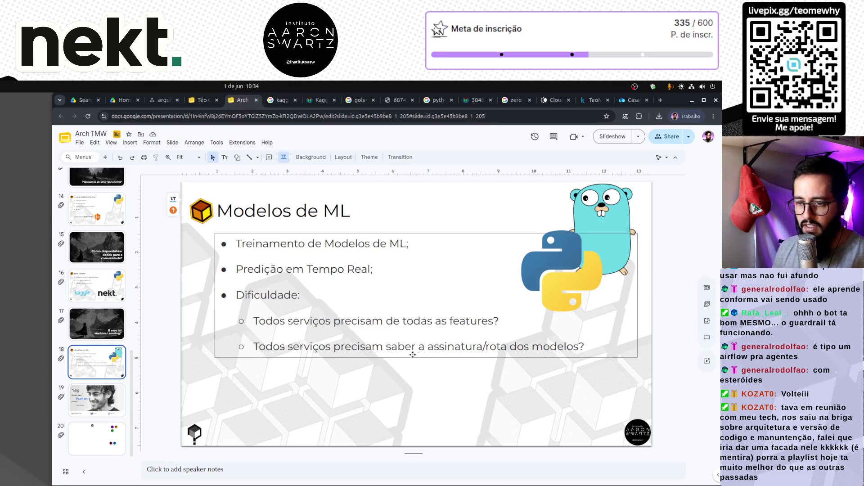
click(163, 100)
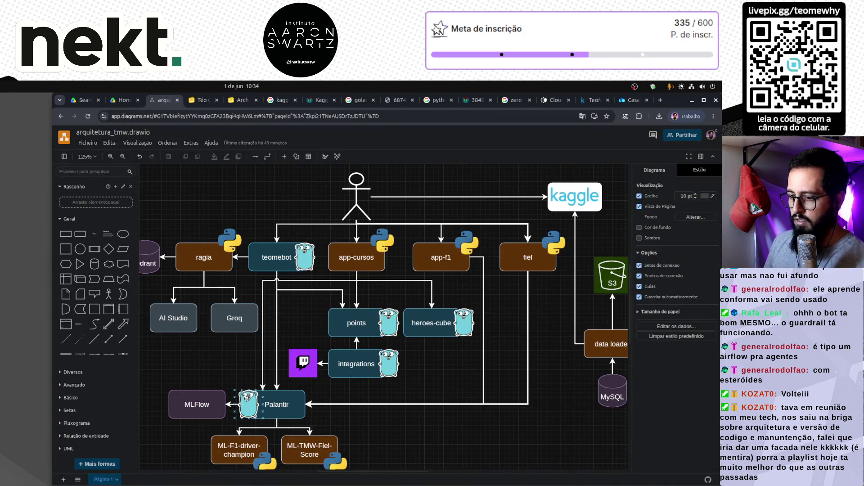
Step: Scroll around the arquitetura_tmw diagram near the Palantir box, then start a new browser tab
scroll(249, 387, down, 4)
scroll(266, 391, up, 2)
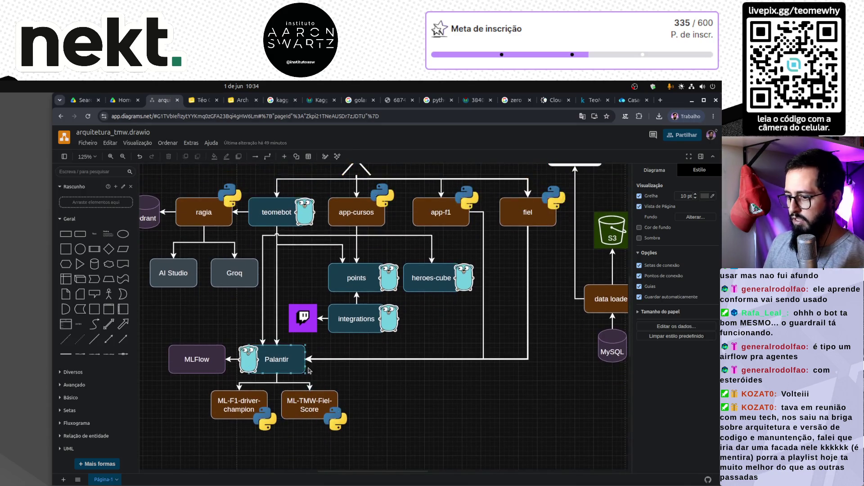
scroll(260, 411, left, 2)
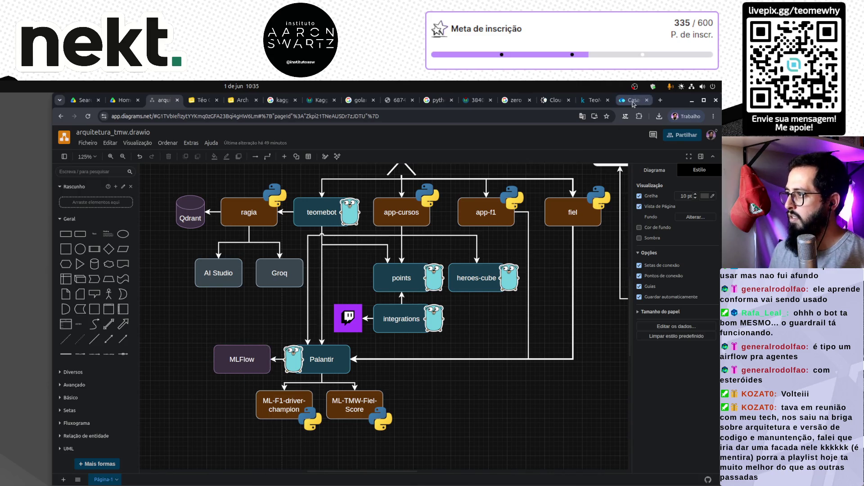
click(661, 100)
Step: Search Google Images for 'mlflow png' and open an mlflow wordmark image in a new tab
text(mlflo)
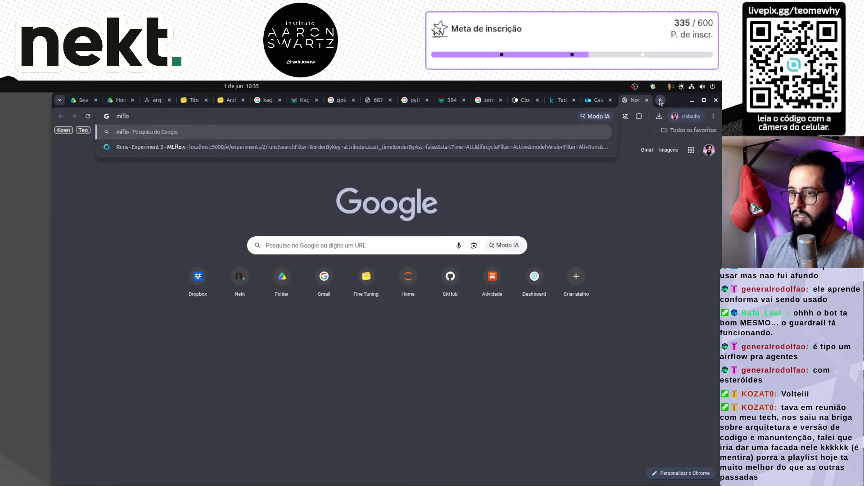
text(w png)
key(Return)
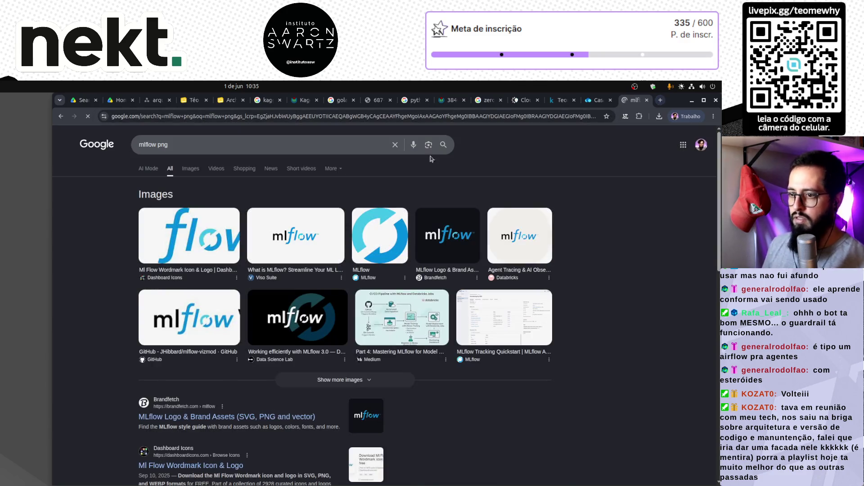
click(187, 171)
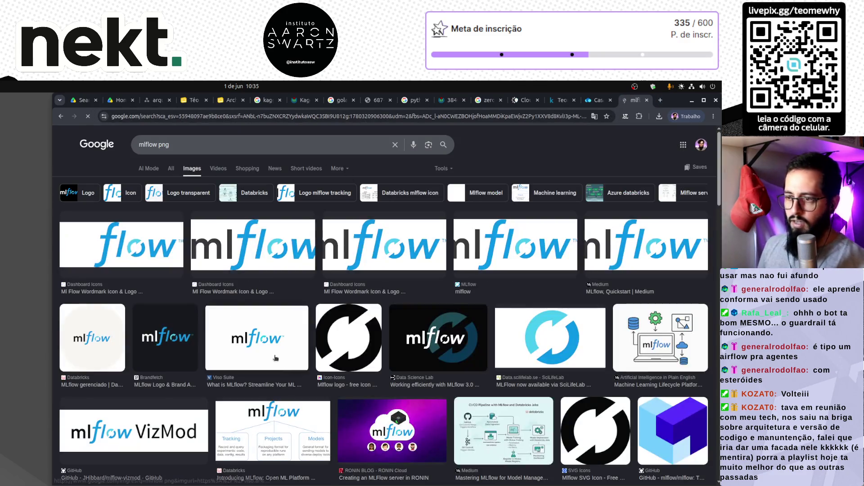
click(251, 256)
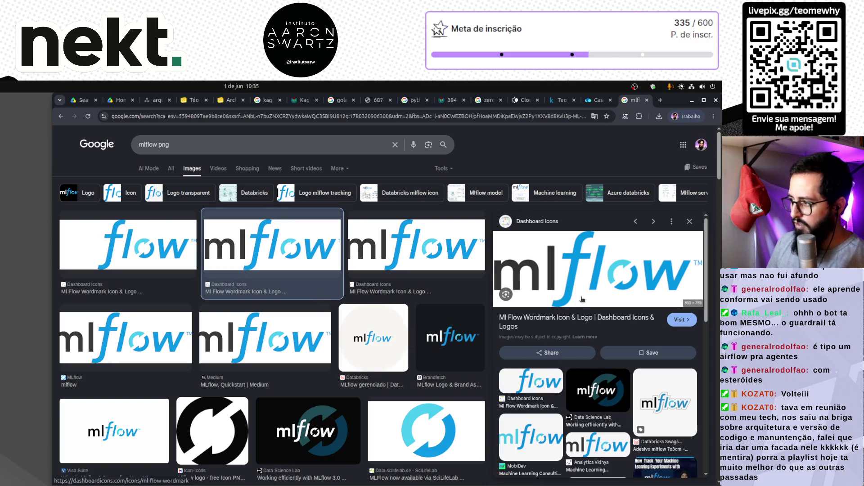
right_click(592, 278)
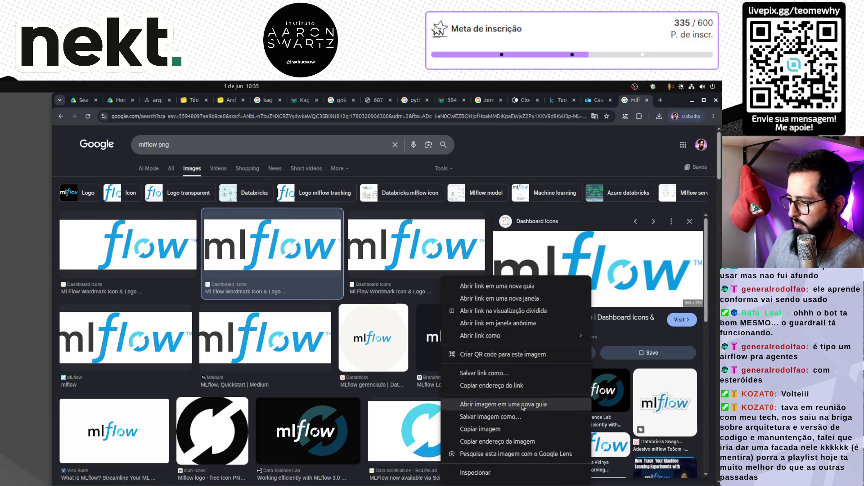
click(413, 252)
click(413, 252)
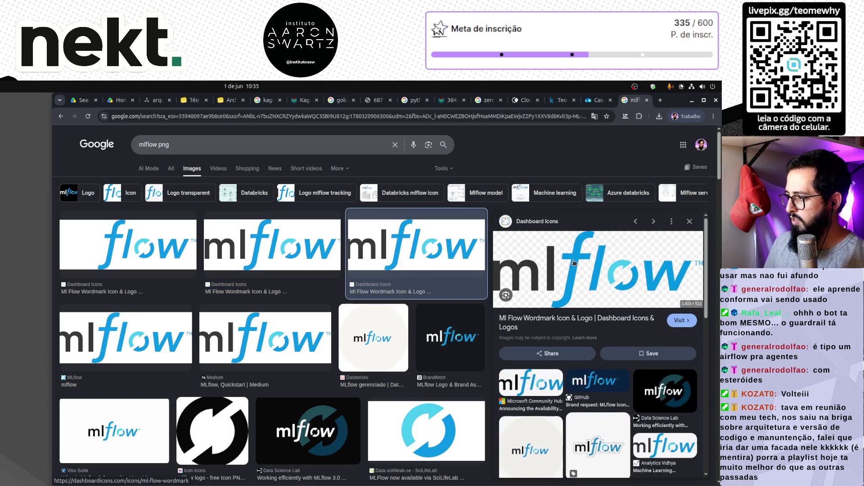
right_click(422, 262)
click(478, 389)
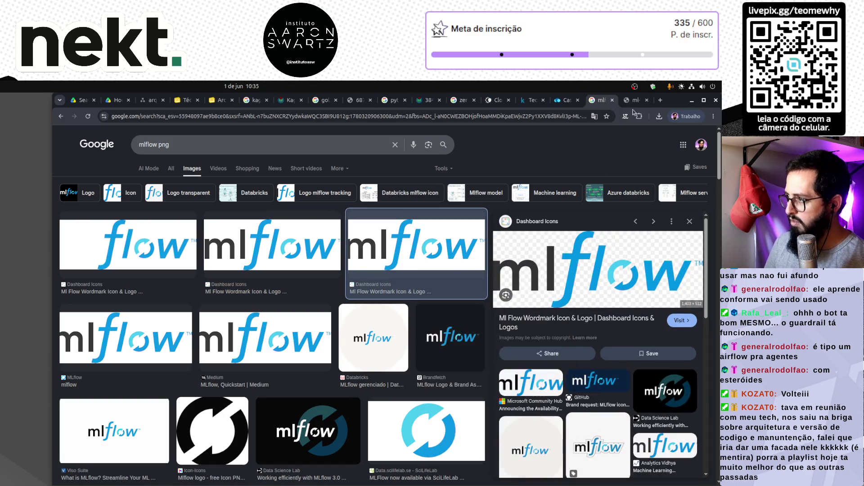
Step: Copy the full-size mlflow image and paste it onto the Modelos de ML slide
click(633, 101)
right_click(350, 288)
click(389, 320)
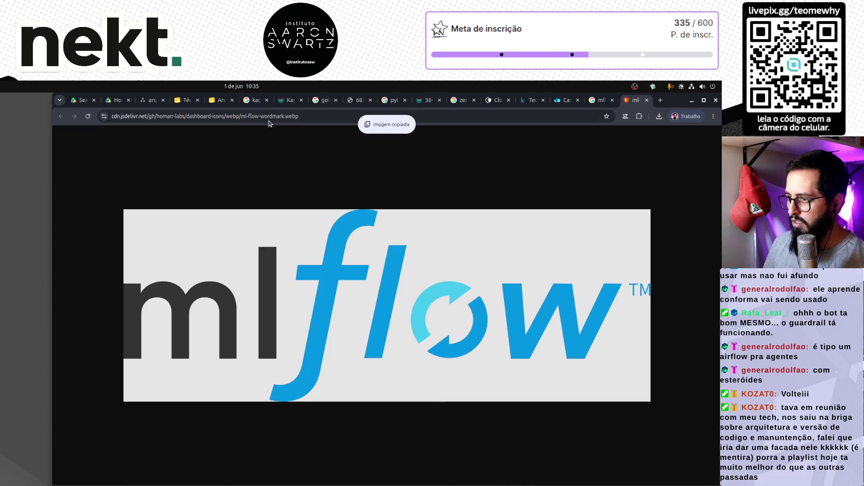
click(220, 100)
key(ctrl+v)
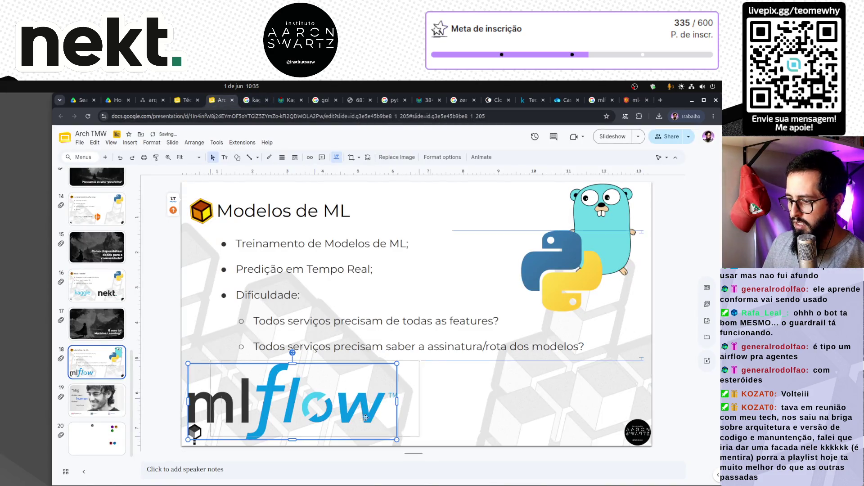
Step: Shrink the mlflow logo to the slide's top, shrink the Python logo, and duplicate slide 18
drag(369, 405, 477, 400)
drag(504, 435, 401, 395)
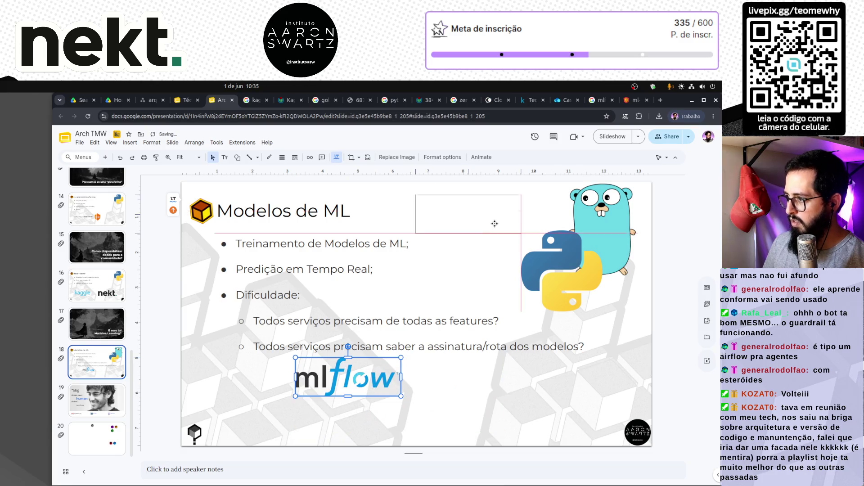
drag(520, 218, 520, 218)
click(545, 278)
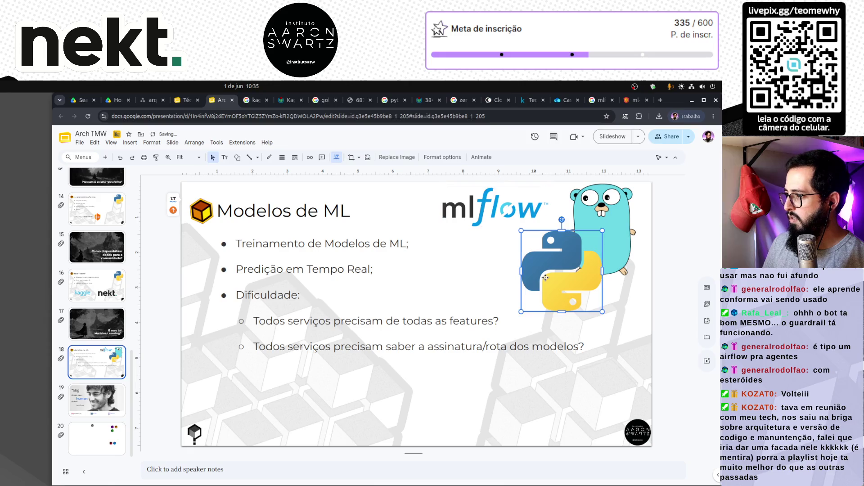
drag(523, 311, 532, 306)
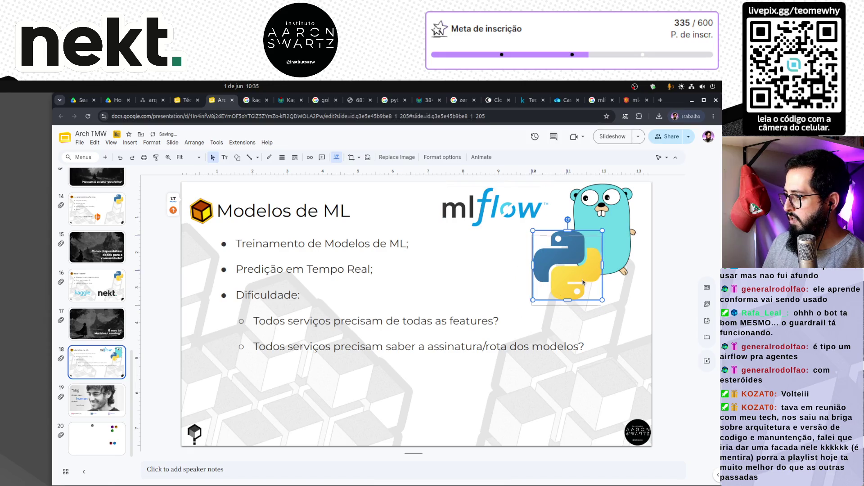
drag(495, 207, 503, 212)
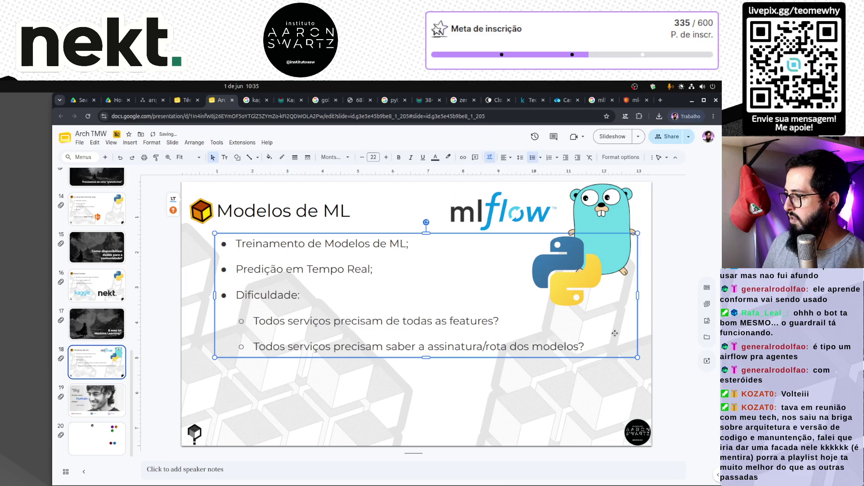
click(593, 397)
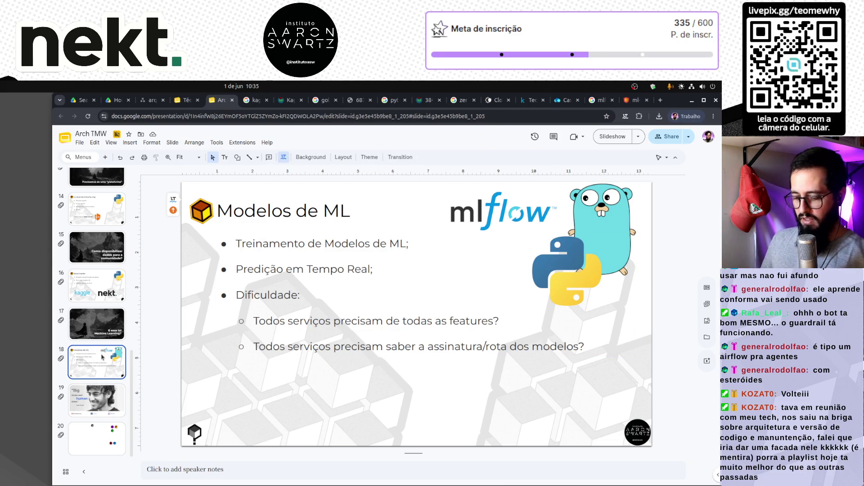
key(ctrl+d)
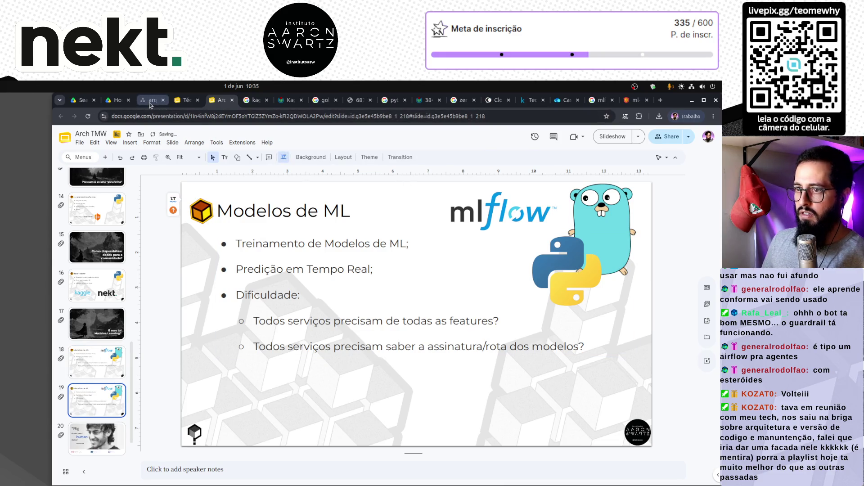
click(116, 100)
Step: Search Drive for 'arch' and open the 'arch tmw <> nekt.drawio' file
click(333, 190)
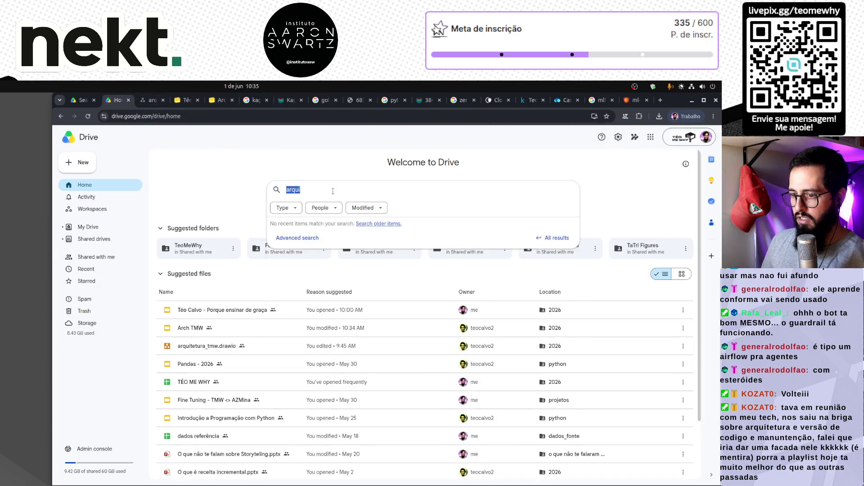
text(arch)
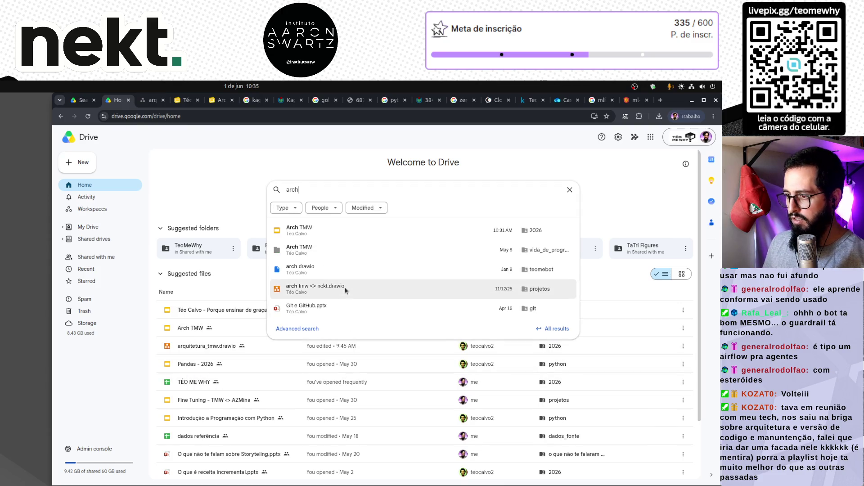
click(345, 290)
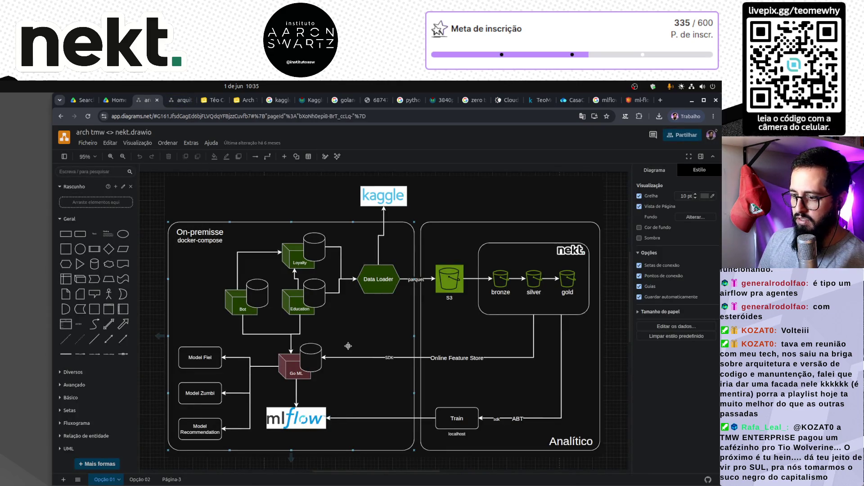
Step: Show the Opção 02 page of the arch tmw <> nekt diagram, checking Página-3, then return to Drive
scroll(347, 345, down, 2)
click(349, 345)
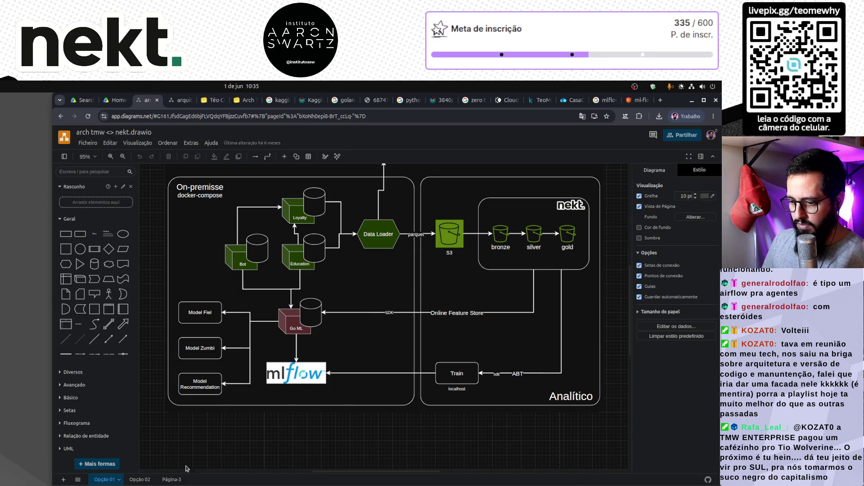
click(140, 479)
click(170, 480)
click(137, 479)
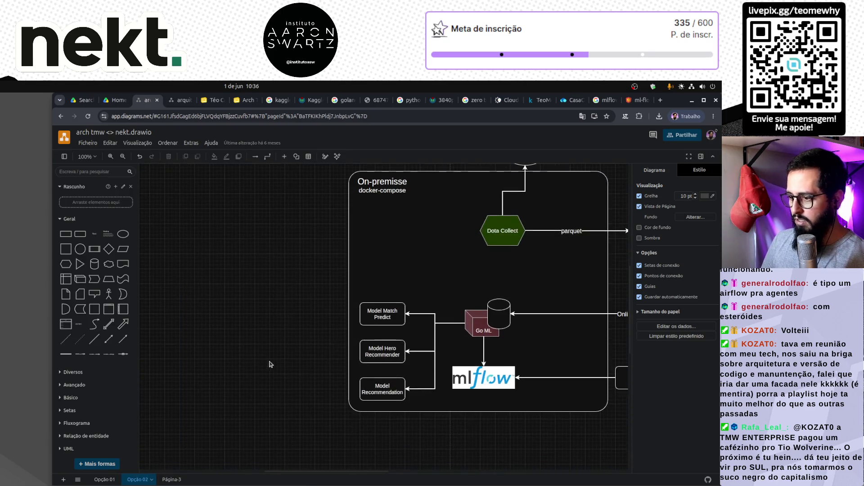
key(ctrl+shift+Tab)
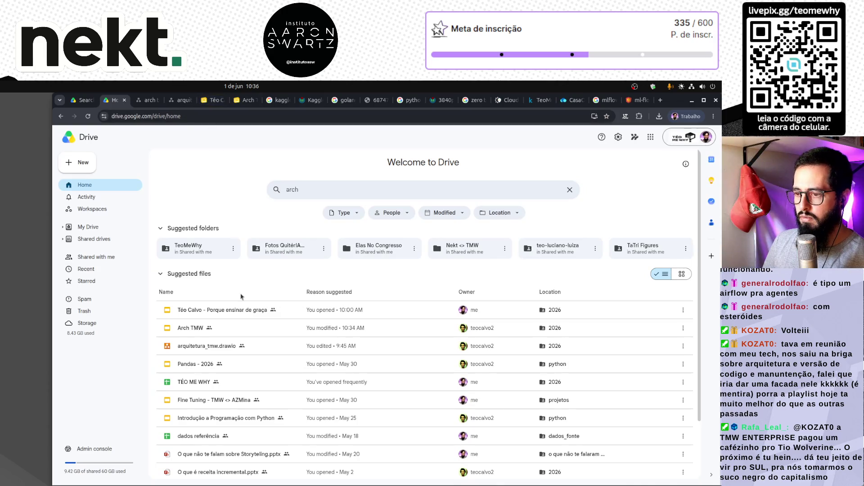
click(325, 190)
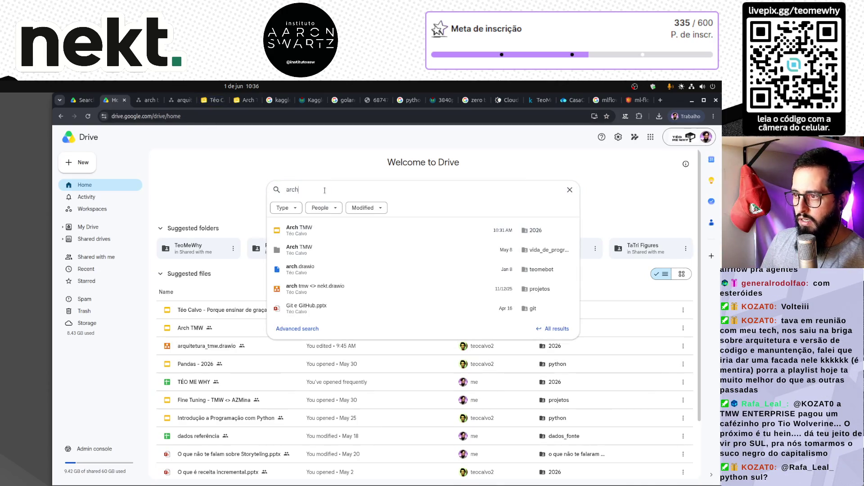
scroll(297, 284, down, 2)
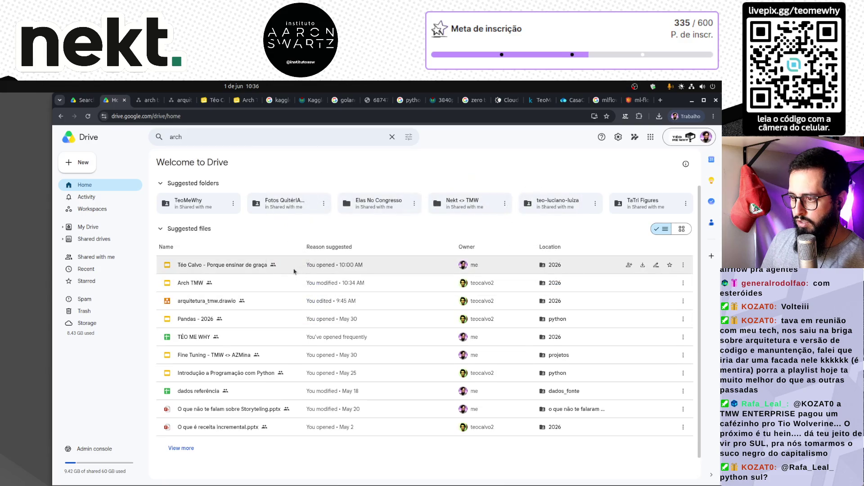
scroll(293, 270, up, 2)
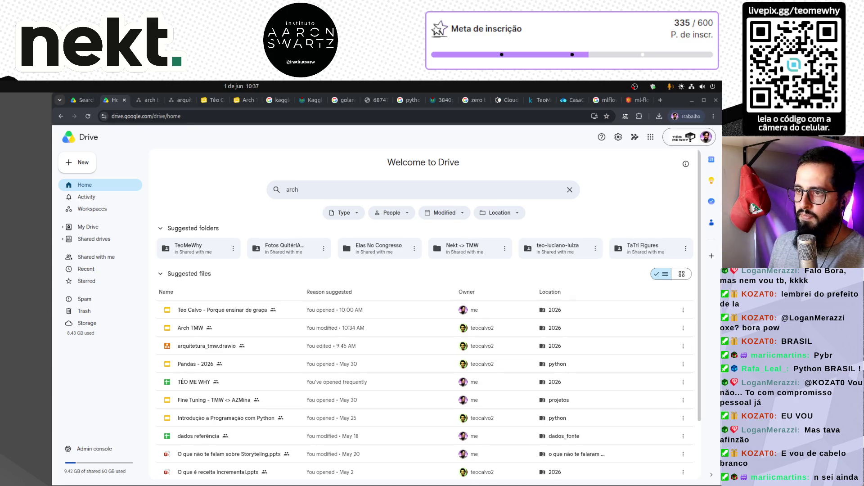
Step: Close the arch tmw <> nekt tab and box-select MLFlow, Palantir and both ML boxes in arquitetura_tmw
click(179, 100)
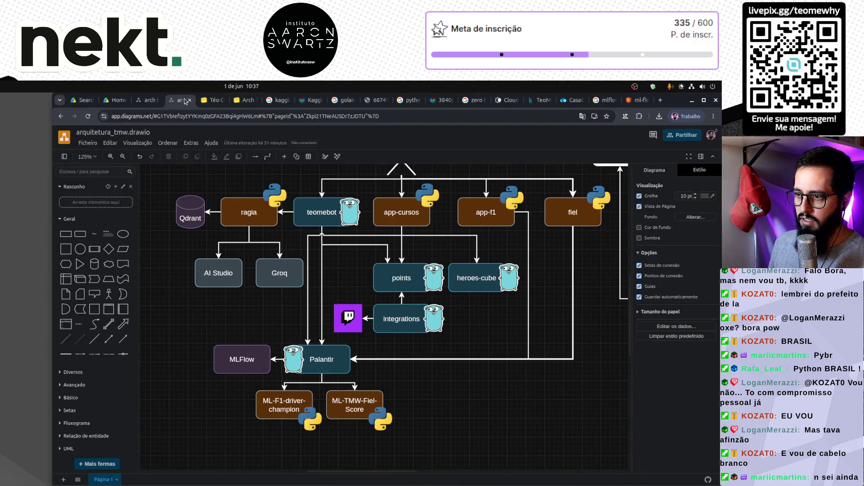
click(149, 101)
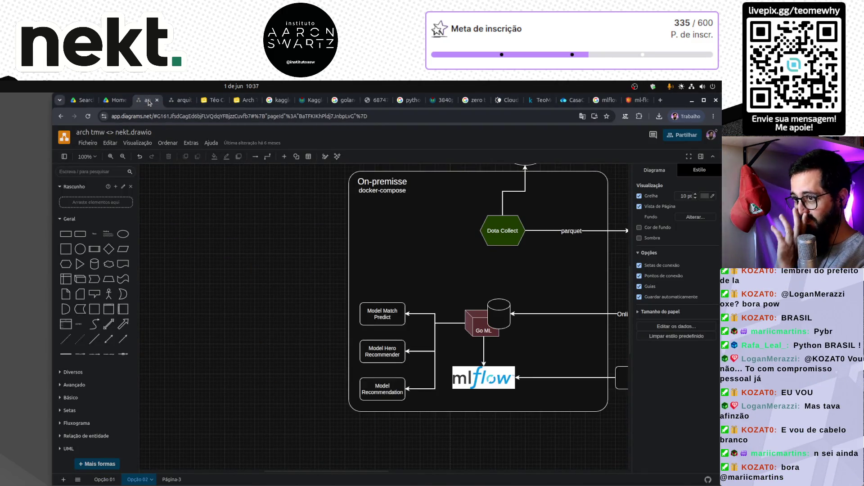
click(157, 100)
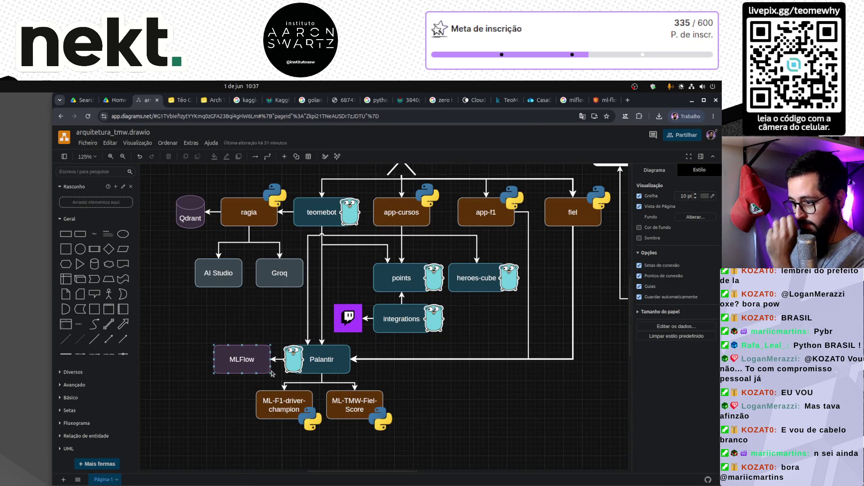
mouse_move(193, 326)
mouse_down()
mouse_move(233, 378)
mouse_move(419, 457)
mouse_move(398, 450)
mouse_up()
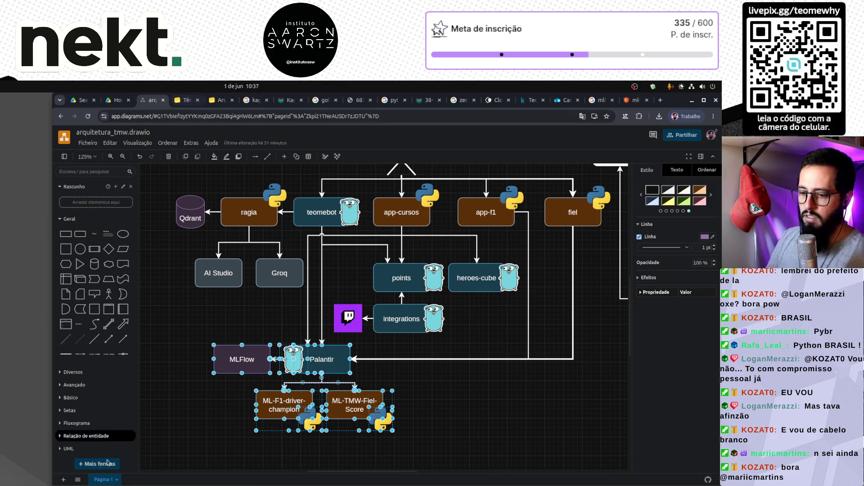
double_click(115, 480)
Step: Rename the first page Geral and add a new page named Palantir
text(Geral)
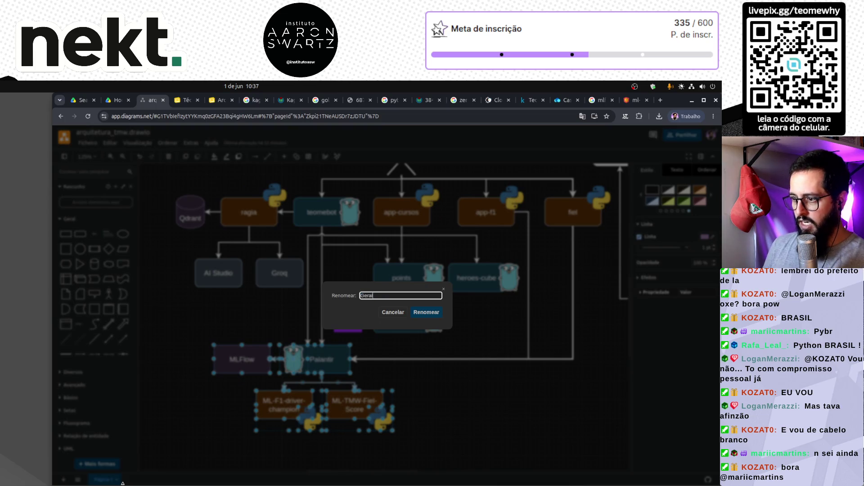
key(Return)
click(63, 479)
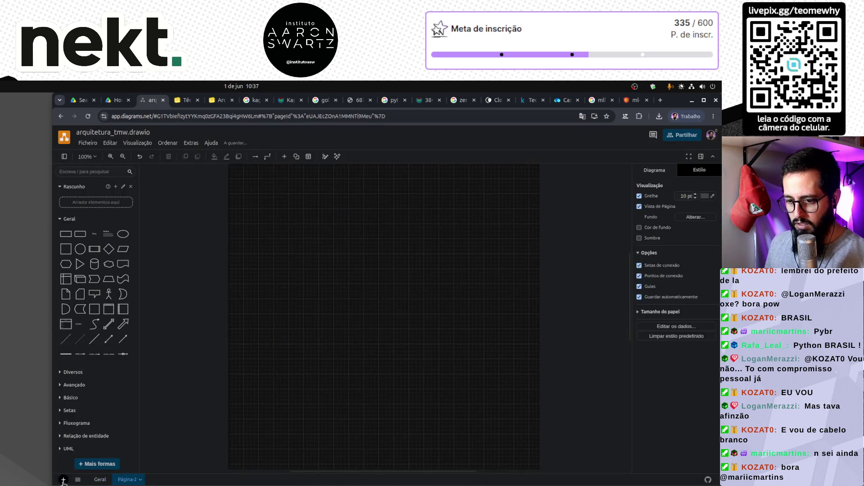
double_click(126, 479)
text(P)
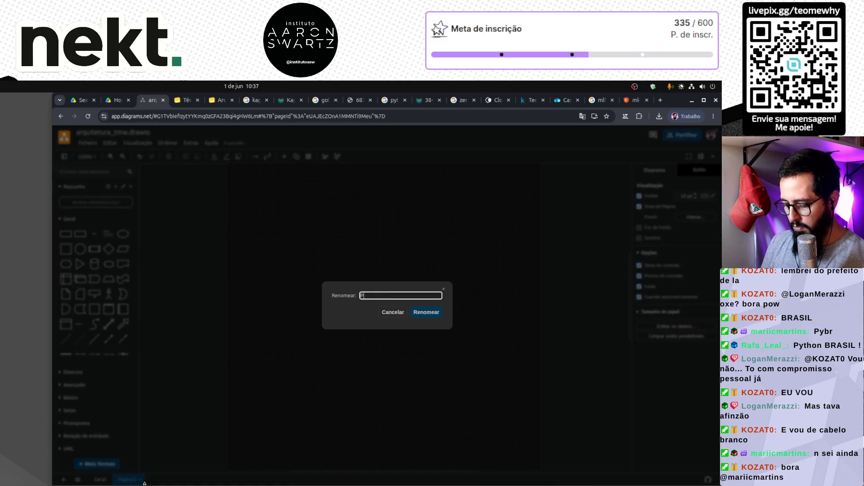
text(ir)
key(Return)
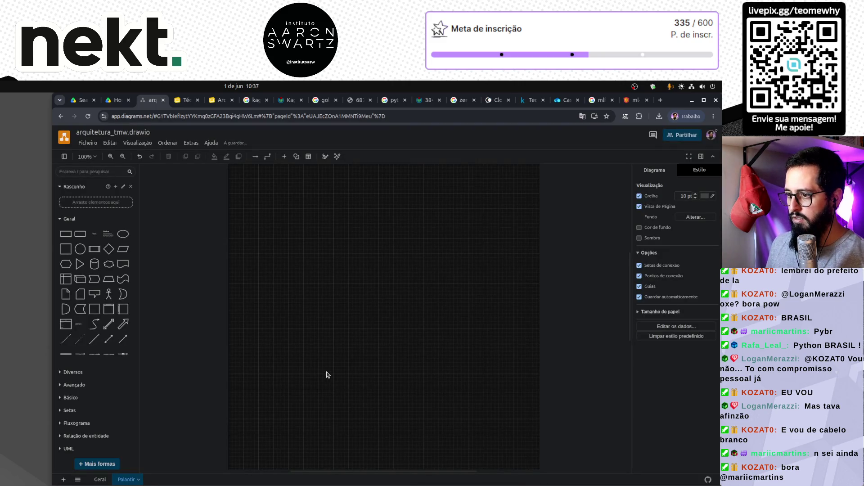
Step: Paste the MLFlow, Palantir and ML model boxes onto the Palantir page and move them up-left
key(ctrl+v)
mouse_move(328, 288)
mouse_down()
mouse_move(425, 384)
mouse_move(509, 417)
mouse_up()
mouse_move(443, 325)
mouse_down()
mouse_move(453, 326)
mouse_move(355, 274)
mouse_up()
click(464, 272)
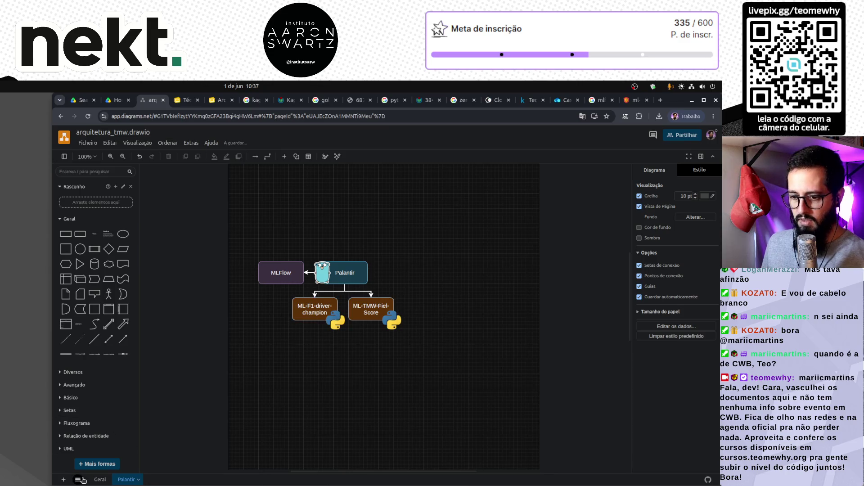
Step: Add a cylinder right of Palantir, connect it from Palantir with an arrow, and label it FS
click(96, 266)
drag(381, 322, 427, 276)
click(361, 273)
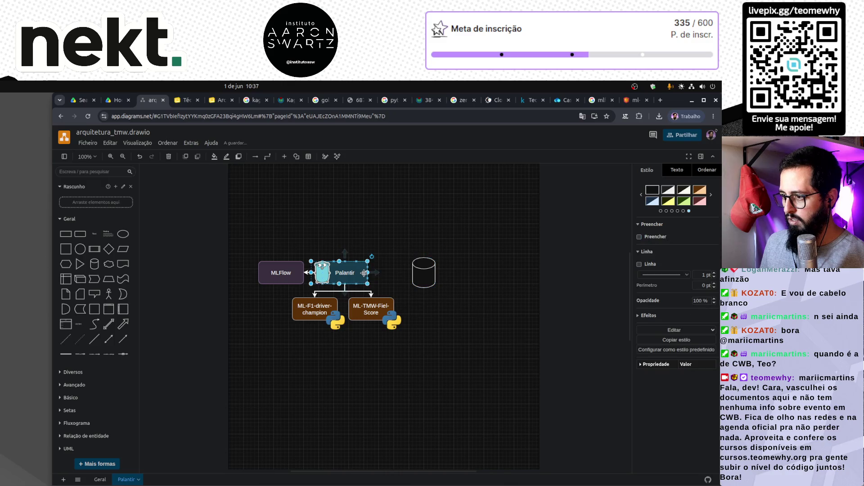
click(424, 275)
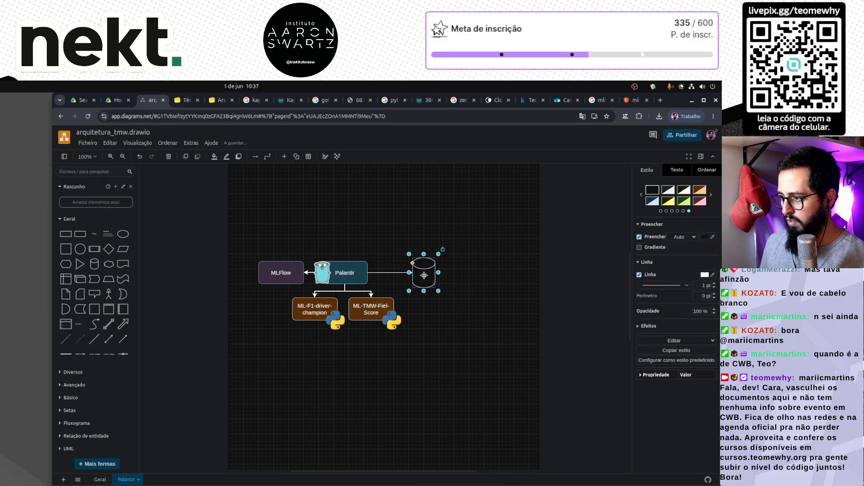
double_click(424, 276)
click(430, 298)
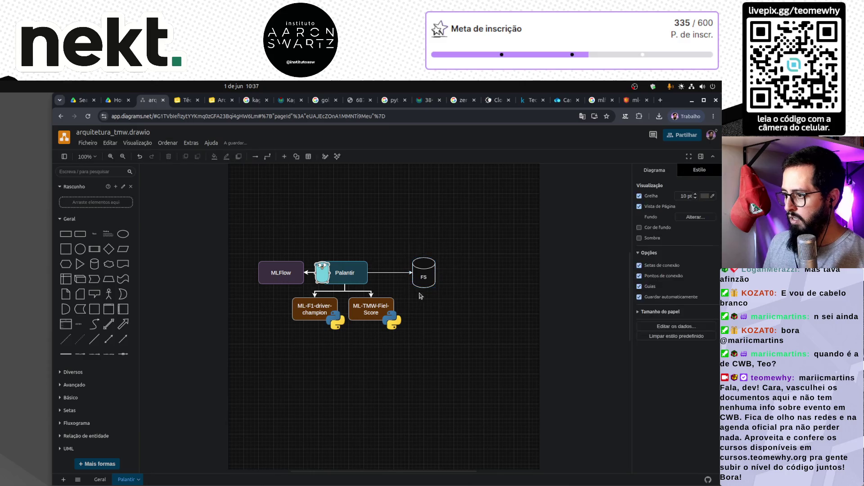
Step: Nudge the FS cylinder closer to Palantir, then drop the nekt logo image onto the Geral page
click(404, 272)
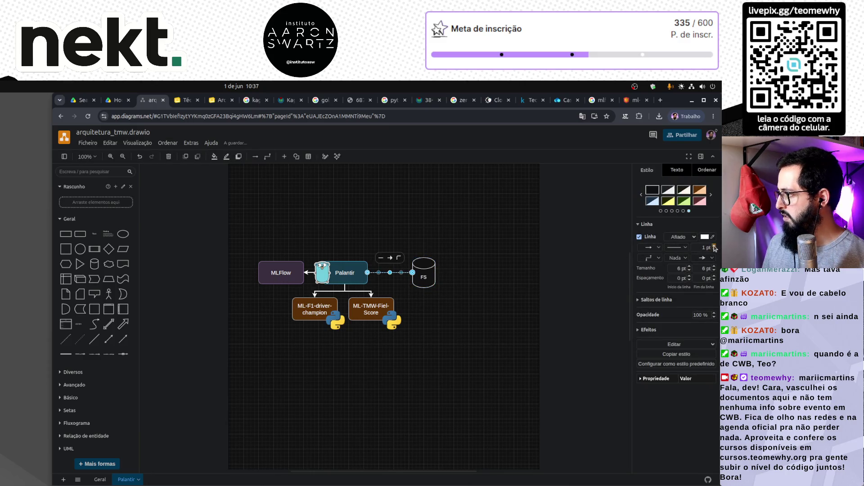
click(458, 332)
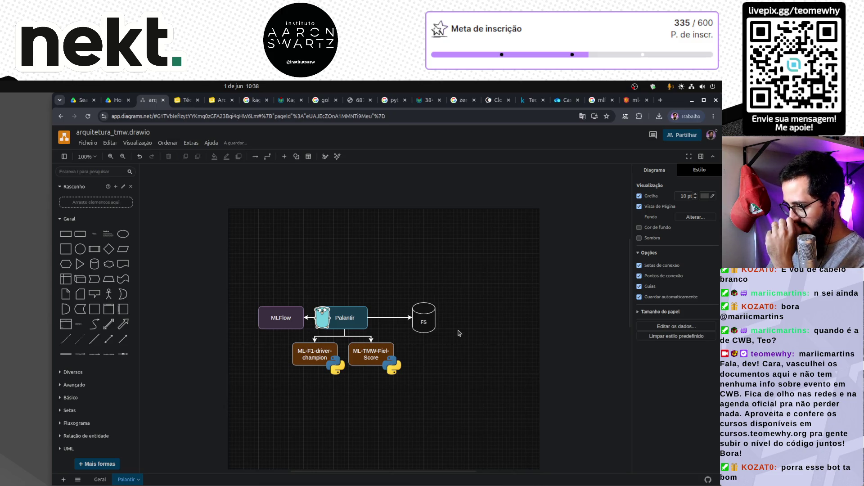
drag(427, 322, 417, 325)
click(466, 327)
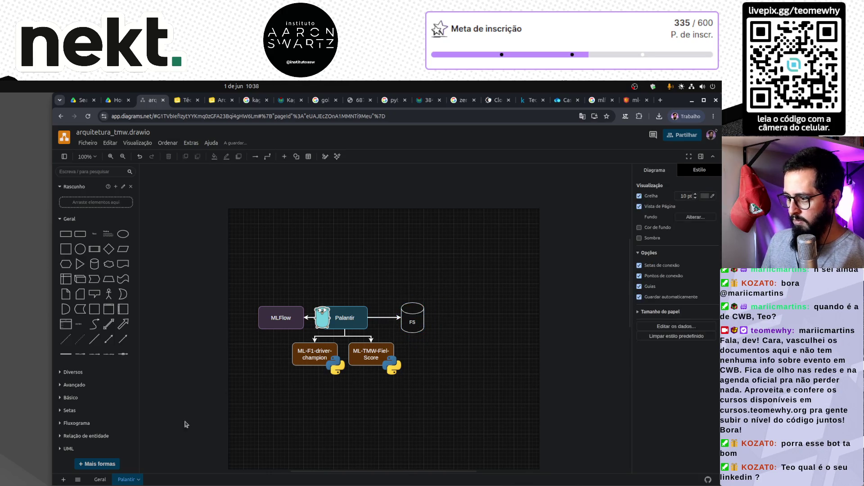
click(100, 480)
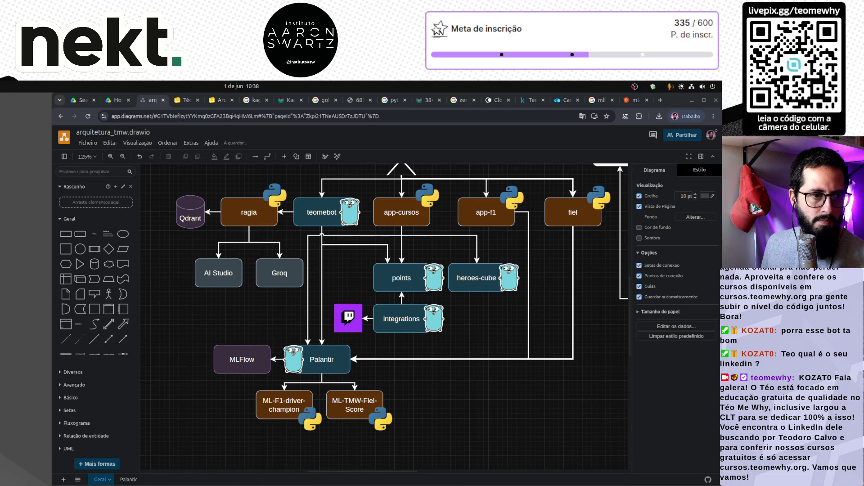
mouse_move(41, 304)
mouse_down()
mouse_move(297, 360)
mouse_move(449, 435)
mouse_move(517, 425)
mouse_up()
Step: Move the nekt image from the Geral page onto the Palantir page and shrink it to logo size
click(369, 320)
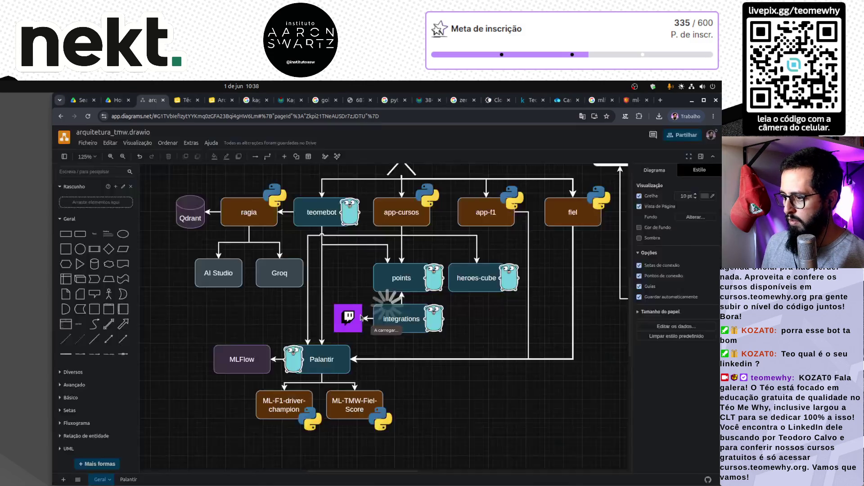
key(ctrl+x)
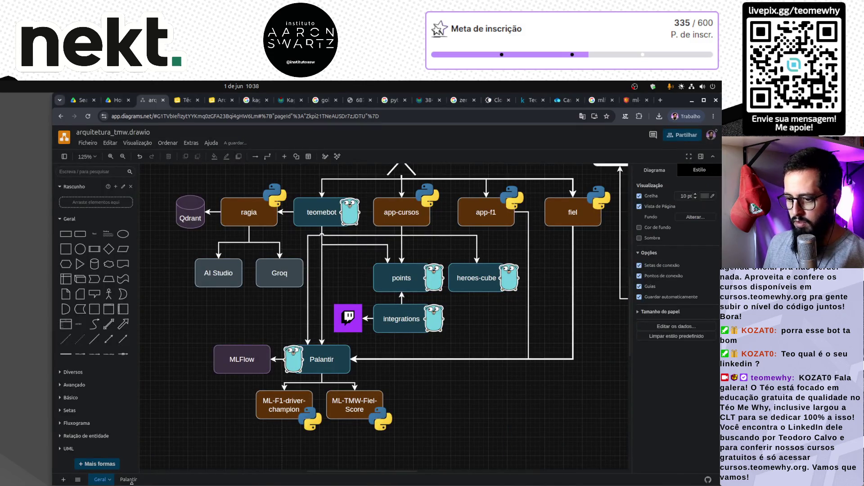
click(128, 480)
key(ctrl+v)
drag(428, 373, 403, 304)
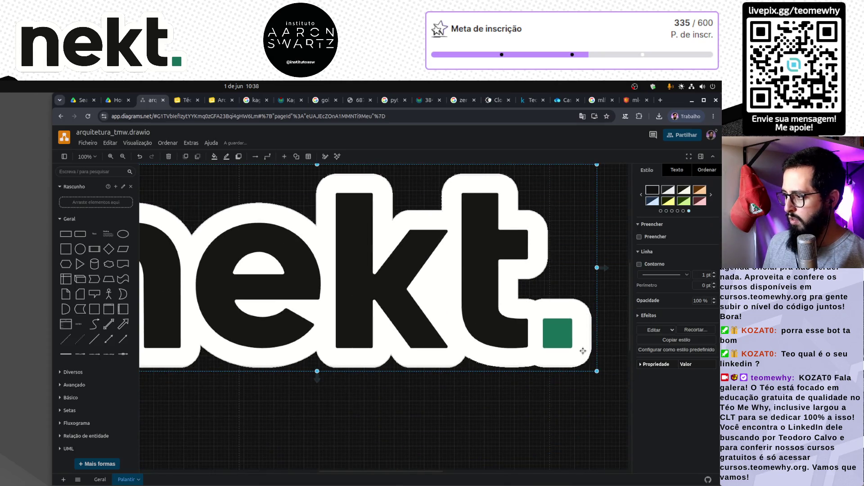
mouse_move(598, 371)
mouse_down()
mouse_move(187, 222)
mouse_move(306, 256)
mouse_up()
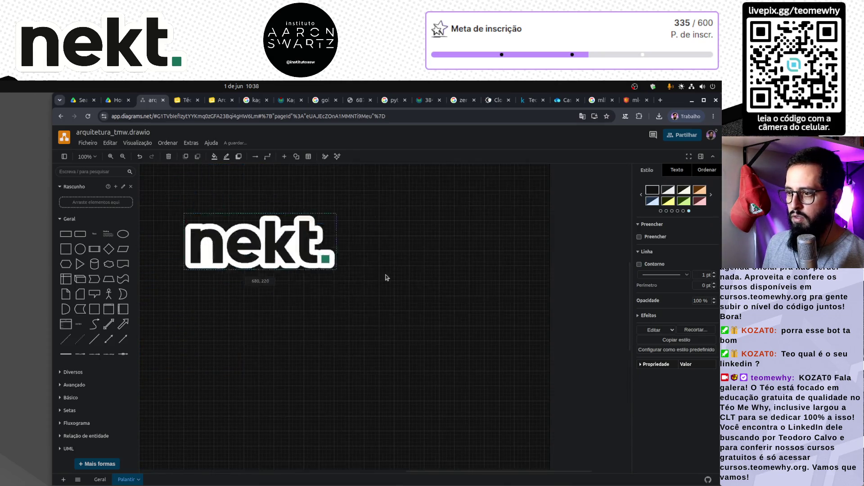
Step: Place the nekt logo to the right of FS and shrink it further
scroll(412, 325, down, 3)
drag(423, 207, 302, 180)
click(289, 244)
scroll(288, 244, down, 1)
scroll(281, 258, up, 2)
scroll(282, 261, up, 4)
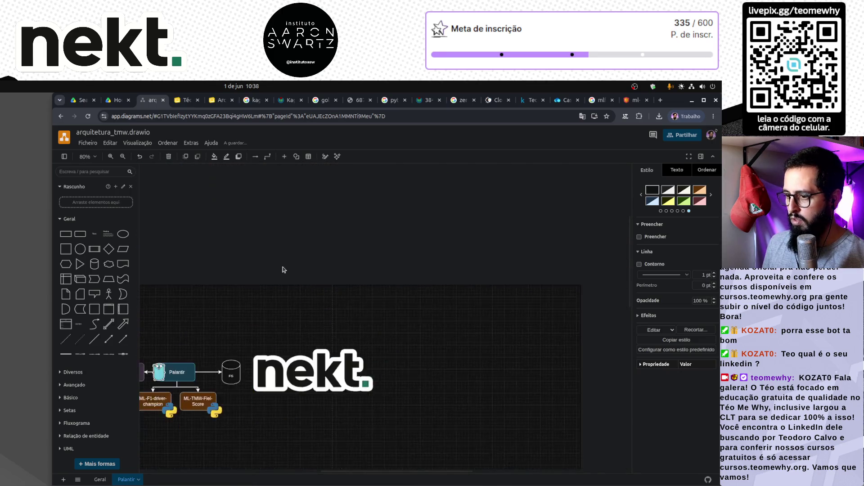
scroll(270, 368, up, 3)
click(363, 338)
mouse_move(414, 368)
mouse_down()
mouse_move(343, 338)
mouse_move(330, 351)
mouse_up()
click(278, 334)
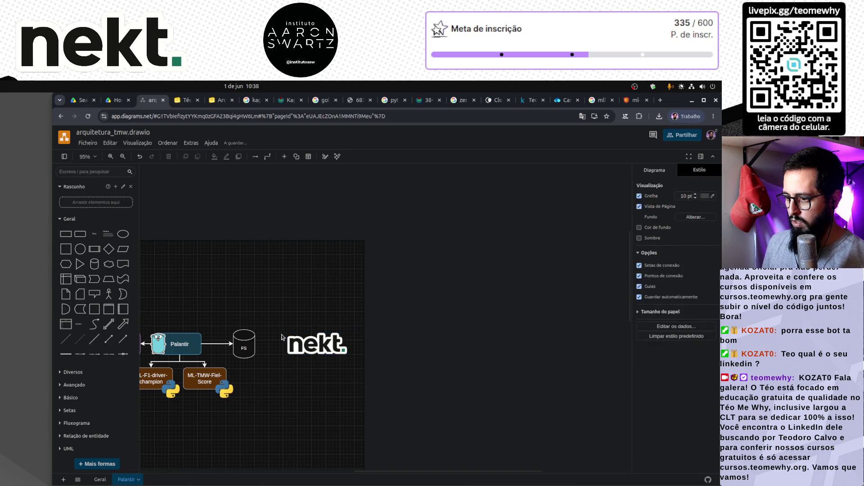
Step: Draw an arrow from the nekt logo into FS, then return to the Geral page
drag(279, 343, 252, 344)
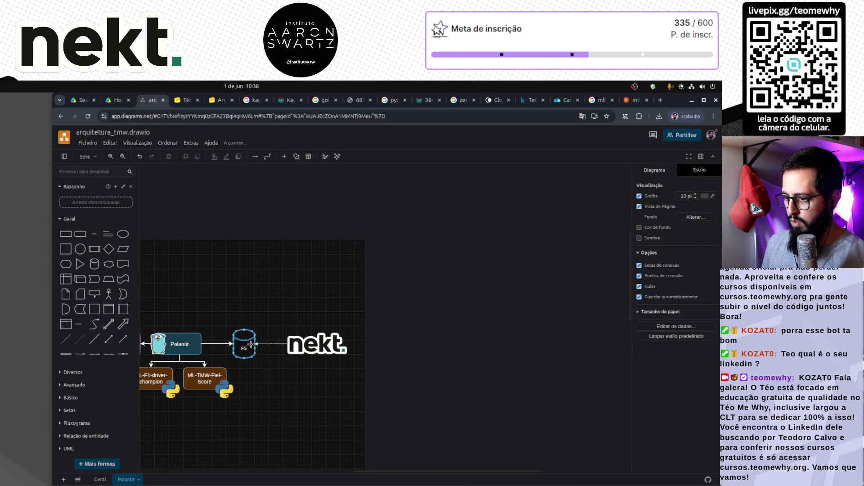
click(313, 348)
click(287, 354)
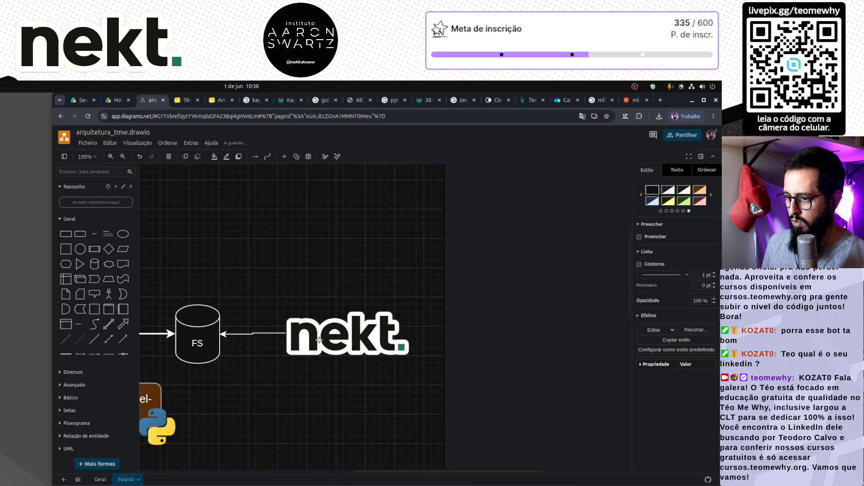
scroll(291, 353, up, 1)
click(285, 358)
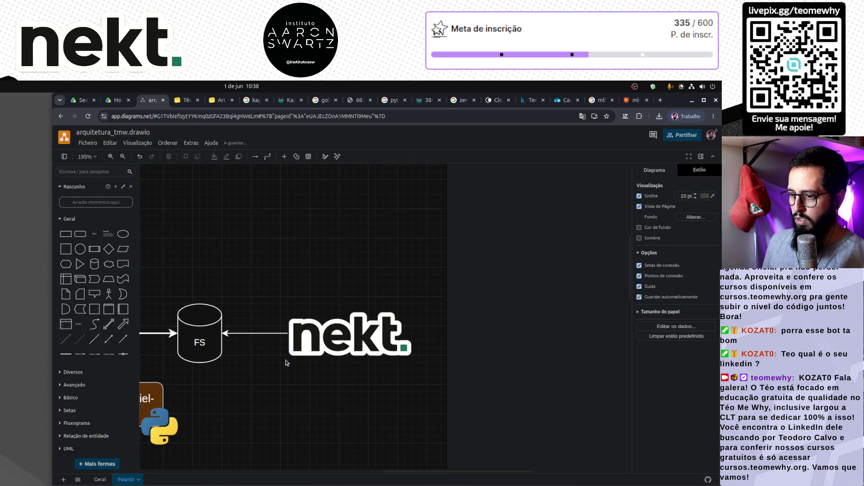
scroll(283, 360, left, 5)
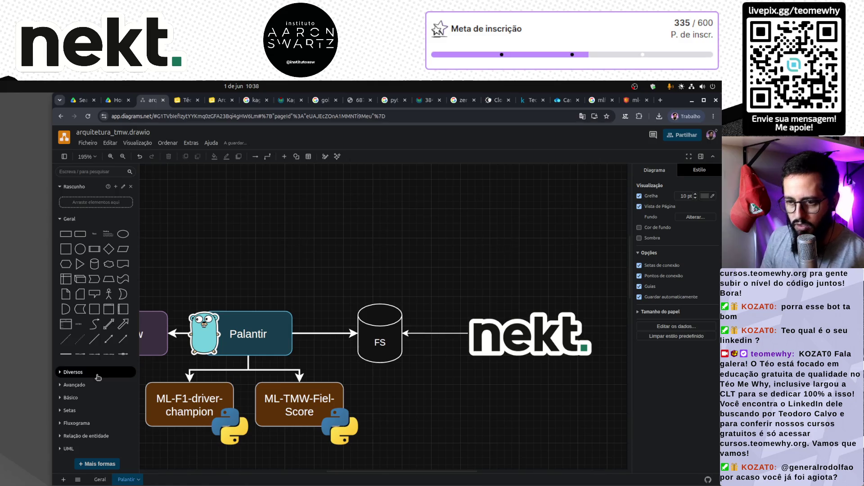
click(99, 480)
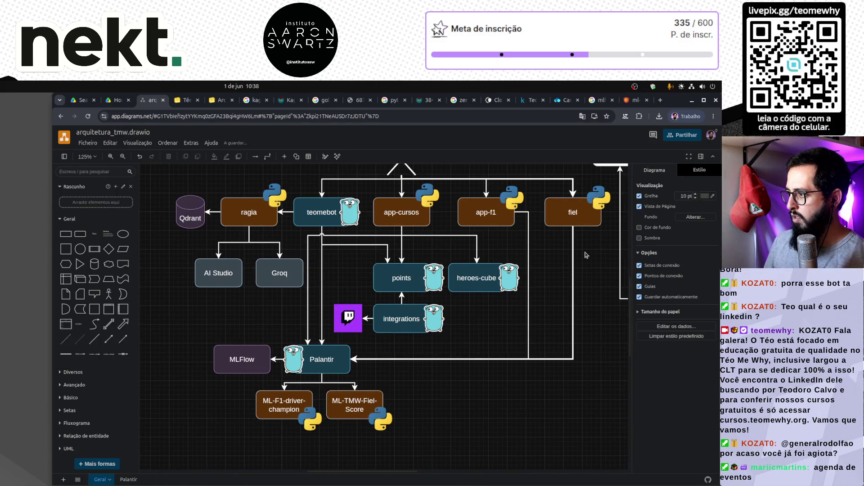
Step: Copy the data loader box from Geral and paste it onto the Palantir page
scroll(547, 270, right, 4)
scroll(546, 288, up, 2)
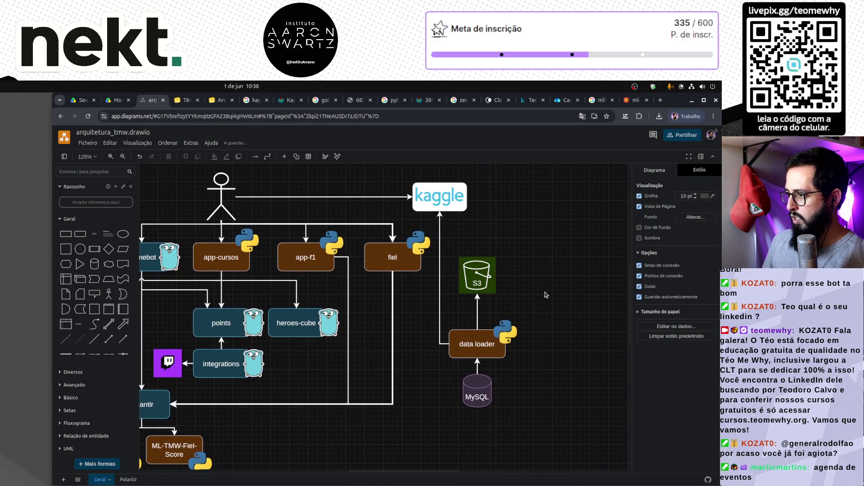
click(470, 341)
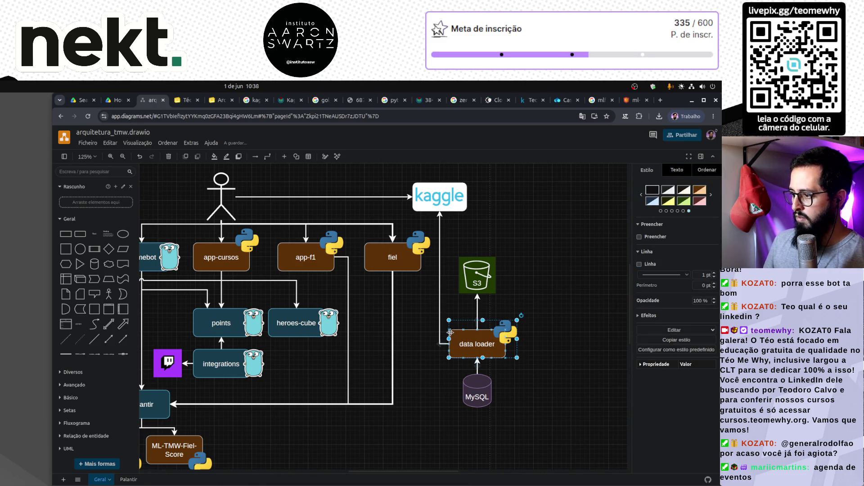
click(127, 479)
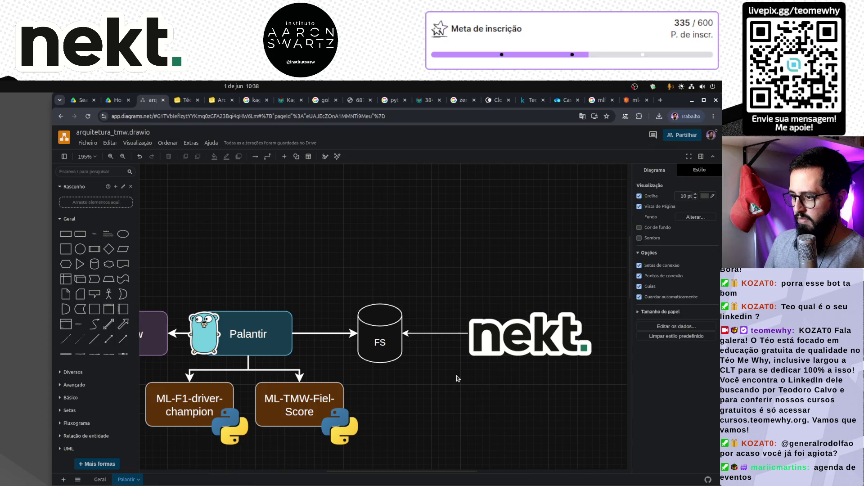
key(ctrl+v)
mouse_move(484, 396)
mouse_down()
mouse_move(470, 375)
mouse_move(459, 385)
mouse_up()
key(Escape)
Step: Raise the nekt logo above FS and fit the data loader box between them
mouse_move(523, 338)
mouse_down()
mouse_move(625, 337)
mouse_move(481, 268)
mouse_move(378, 201)
mouse_move(370, 184)
mouse_up()
drag(473, 395, 380, 258)
click(477, 337)
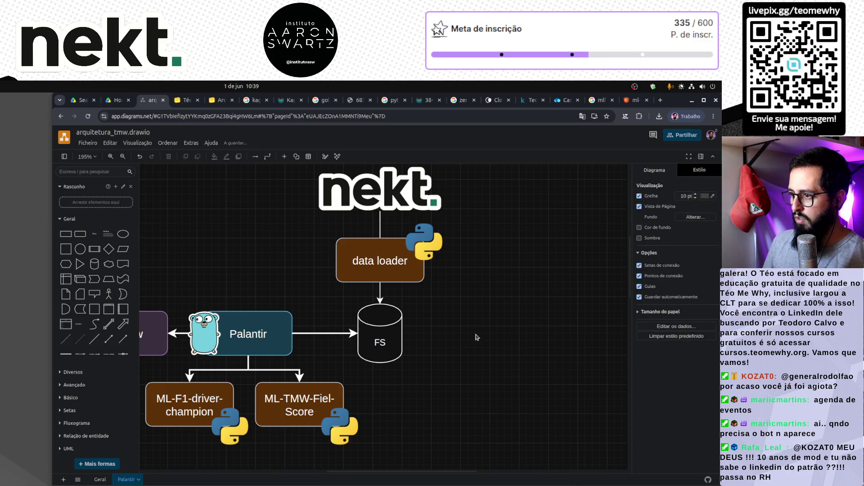
scroll(477, 337, down, 2)
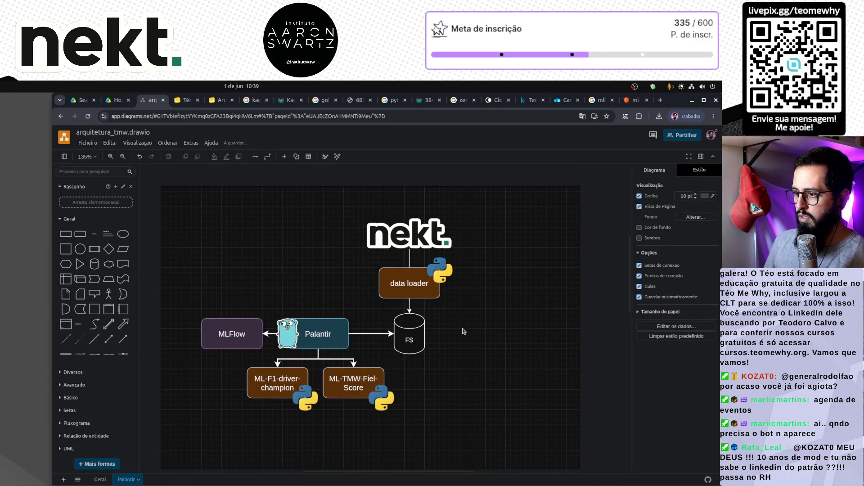
click(421, 287)
scroll(408, 268, up, 2)
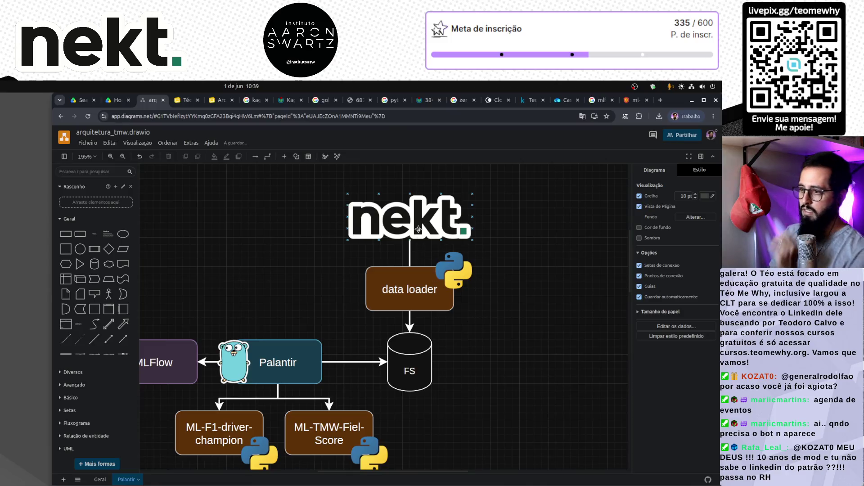
click(418, 225)
drag(439, 297, 439, 298)
click(498, 379)
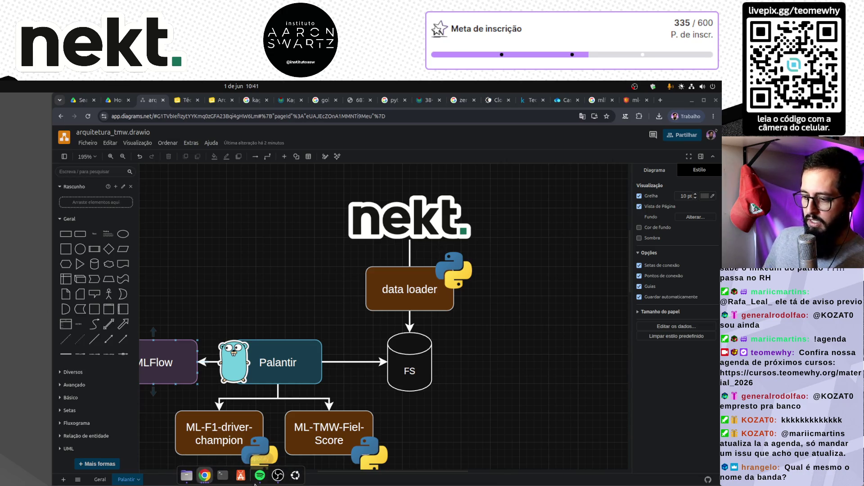
key(alt+Tab)
scroll(270, 351, down, 7)
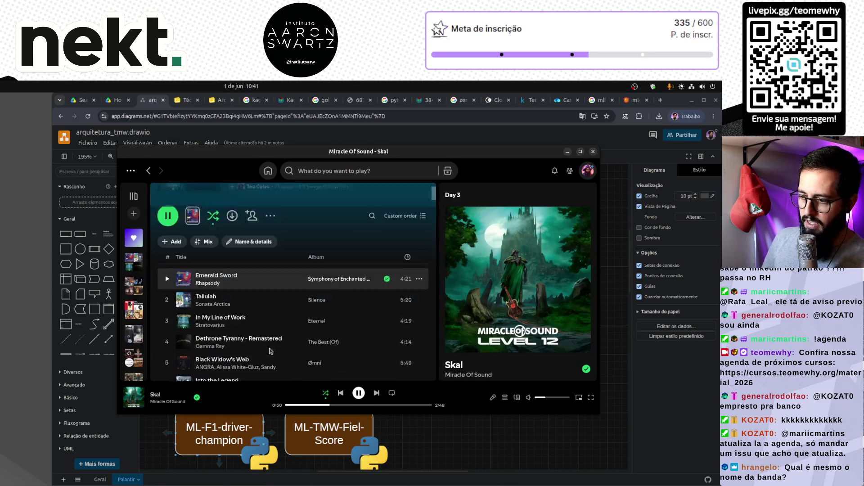
scroll(271, 351, down, 10)
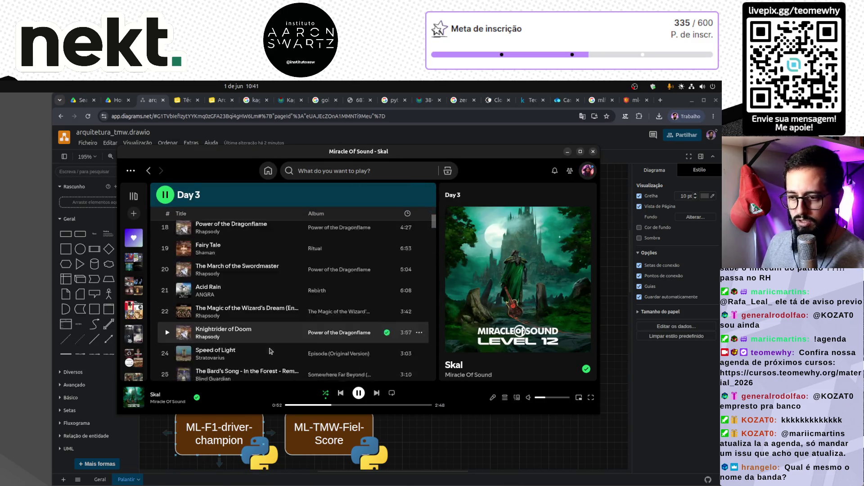
scroll(518, 293, down, 3)
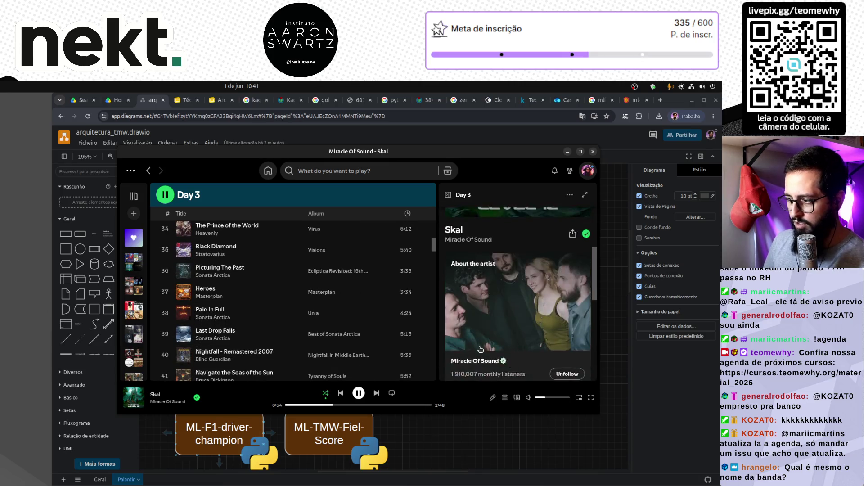
scroll(518, 293, up, 2)
scroll(296, 322, down, 3)
scroll(295, 322, up, 5)
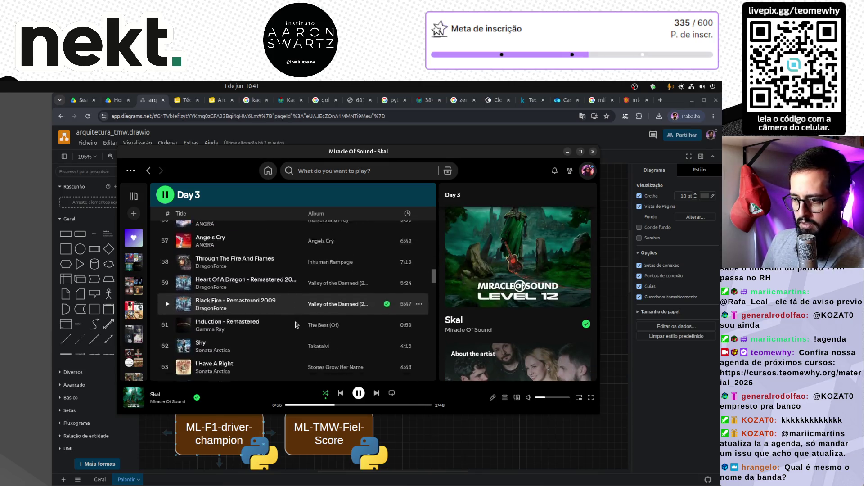
scroll(298, 326, up, 15)
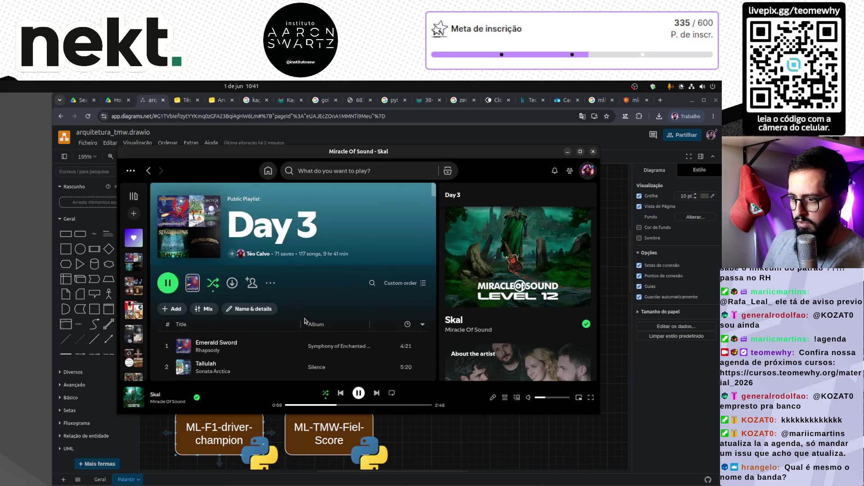
scroll(249, 363, down, 9)
scroll(250, 363, down, 15)
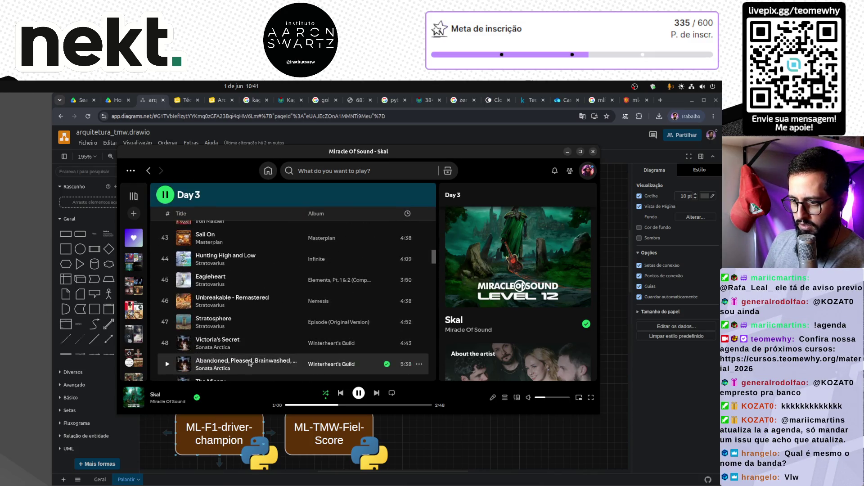
scroll(249, 362, down, 11)
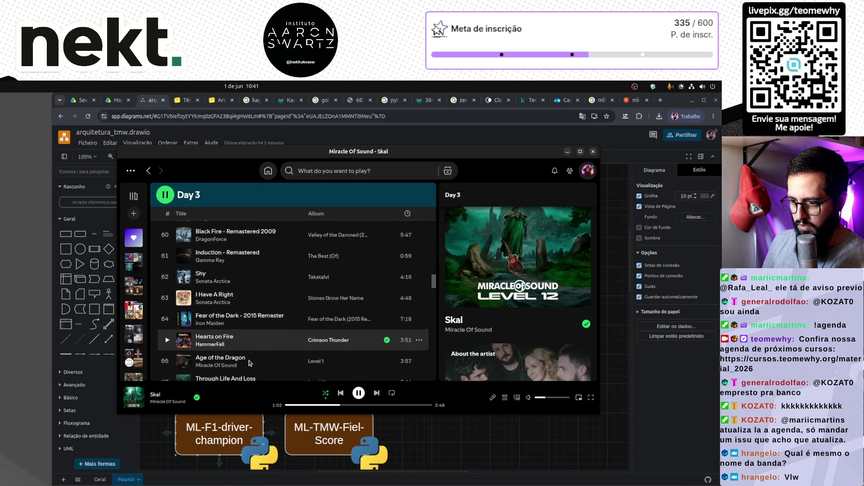
scroll(256, 362, down, 8)
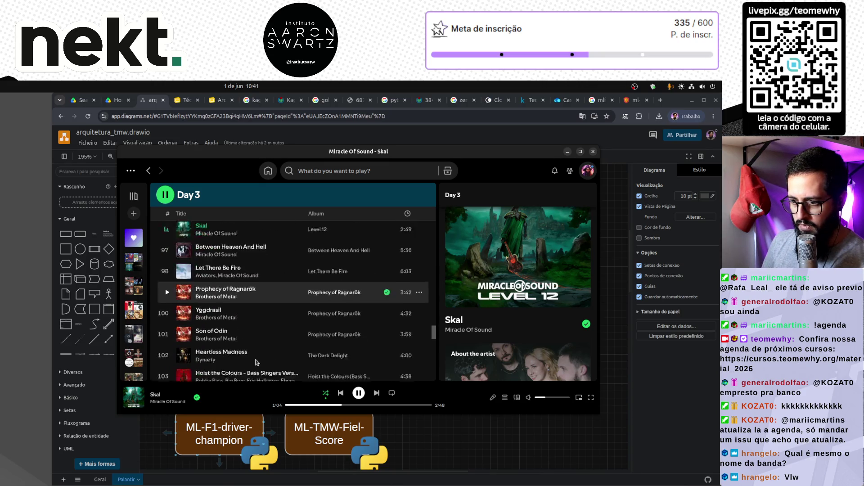
scroll(257, 363, up, 1)
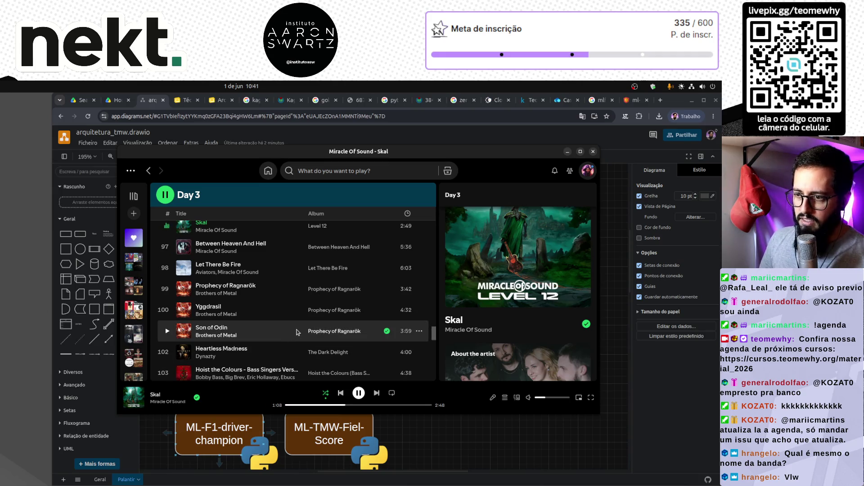
scroll(299, 334, up, 1)
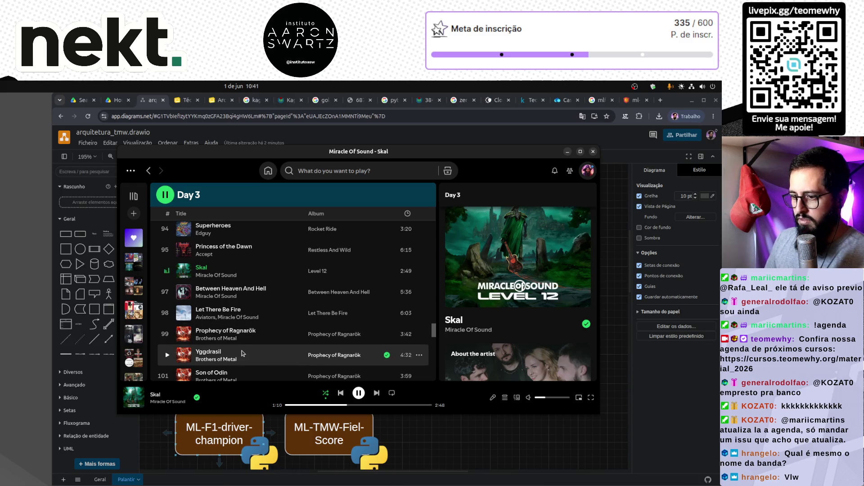
scroll(265, 360, down, 1)
scroll(265, 360, down, 6)
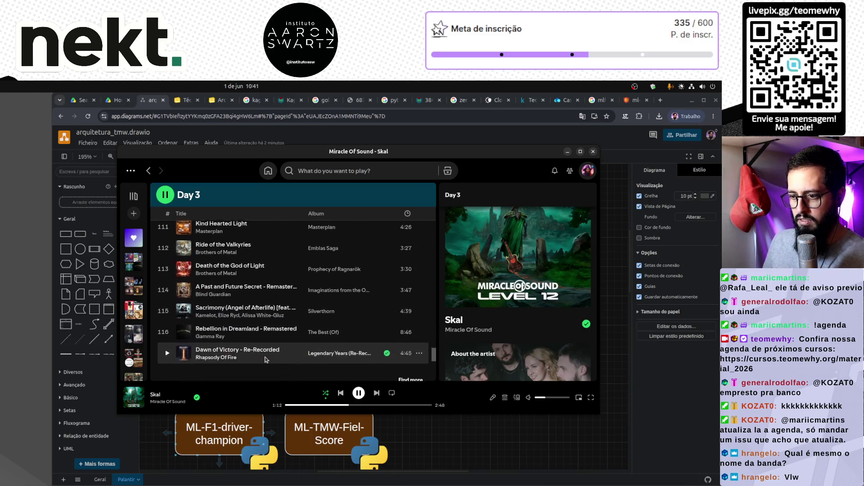
scroll(266, 359, up, 3)
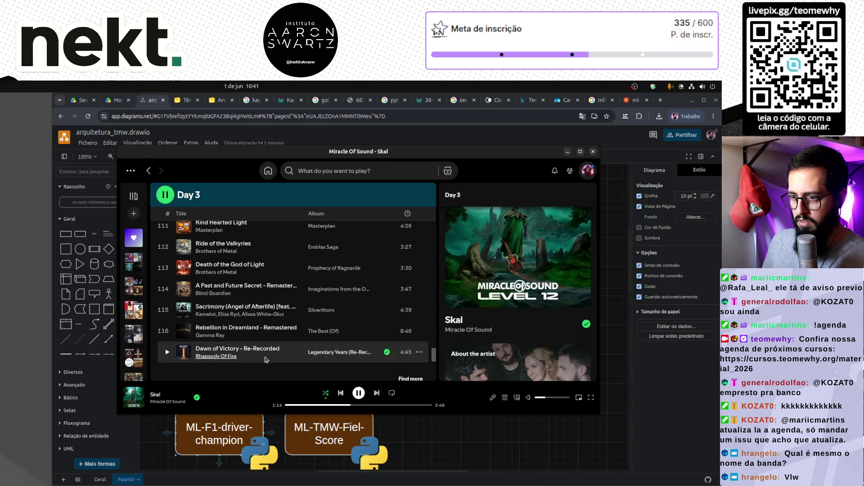
click(485, 434)
scroll(406, 406, down, 2)
click(309, 370)
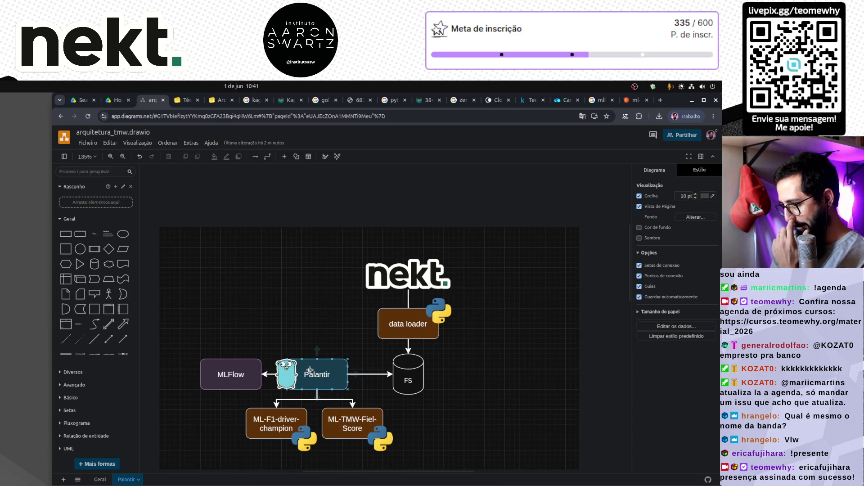
Step: Add an Actor stick figure above Palantir and clear its label
click(302, 300)
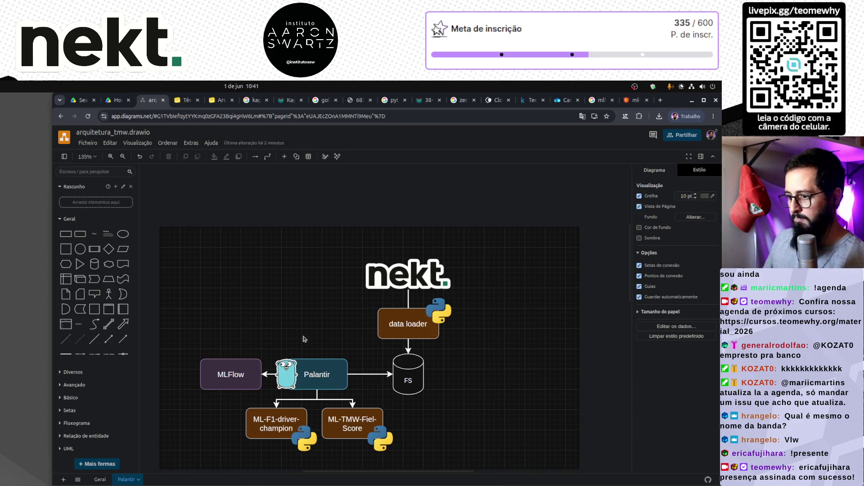
mouse_move(108, 310)
mouse_move(109, 293)
mouse_down()
mouse_move(285, 280)
mouse_move(304, 289)
mouse_up()
click(328, 331)
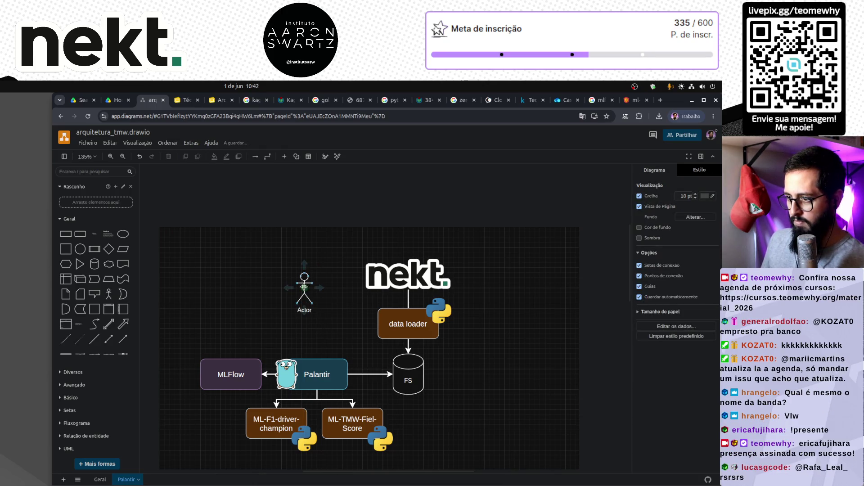
mouse_move(304, 311)
double_click(303, 284)
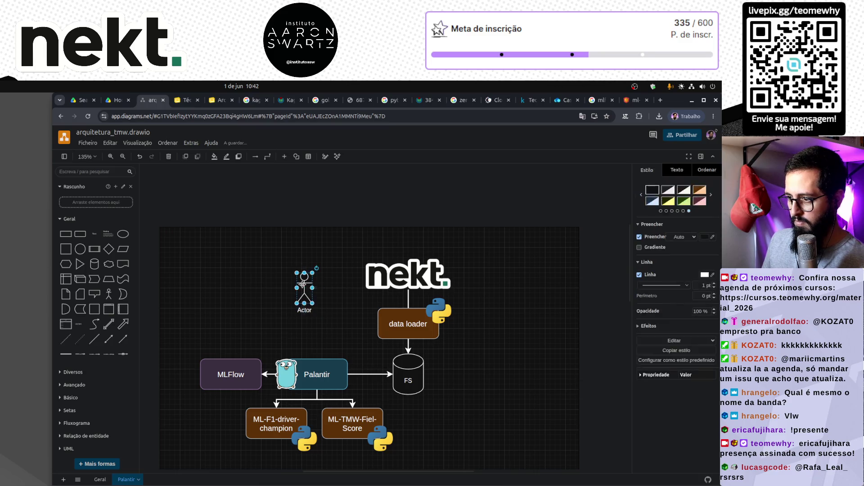
click(258, 301)
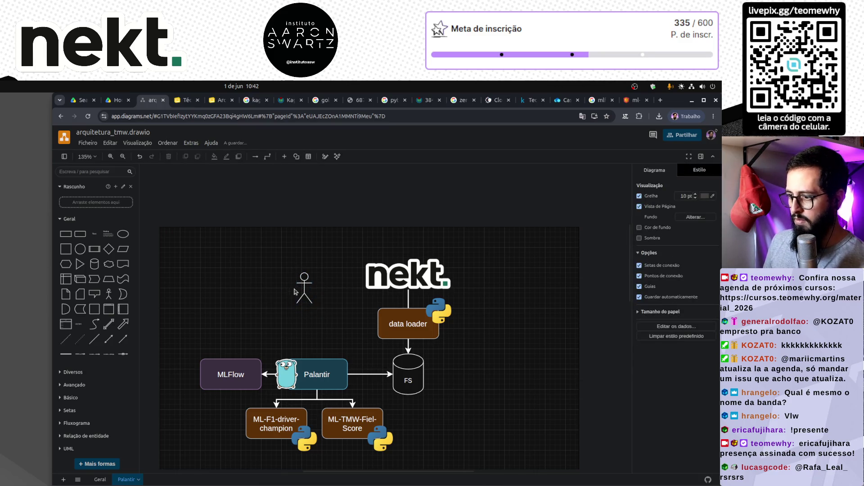
Step: Reposition and resize the stick figures
click(304, 285)
mouse_move(304, 286)
mouse_down()
mouse_move(238, 285)
mouse_move(304, 288)
mouse_move(281, 260)
mouse_move(275, 262)
mouse_move(330, 309)
mouse_move(315, 274)
mouse_move(314, 292)
mouse_up()
drag(202, 239, 340, 335)
mouse_move(316, 286)
mouse_down()
mouse_move(306, 281)
mouse_move(322, 304)
mouse_up()
key(ctrl+z)
drag(207, 320, 321, 231)
drag(314, 298, 318, 303)
click(206, 313)
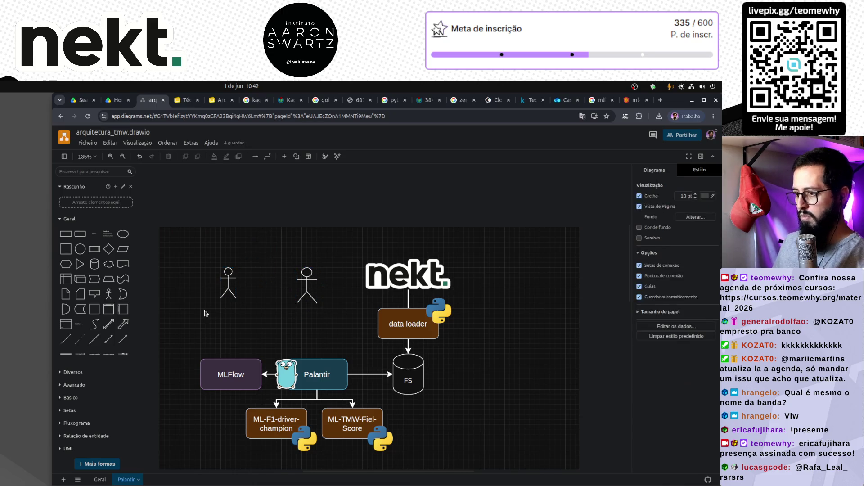
Step: Delete the extra figure, duplicate the actor, and line up three figures in a row
click(228, 282)
key(Delete)
click(306, 273)
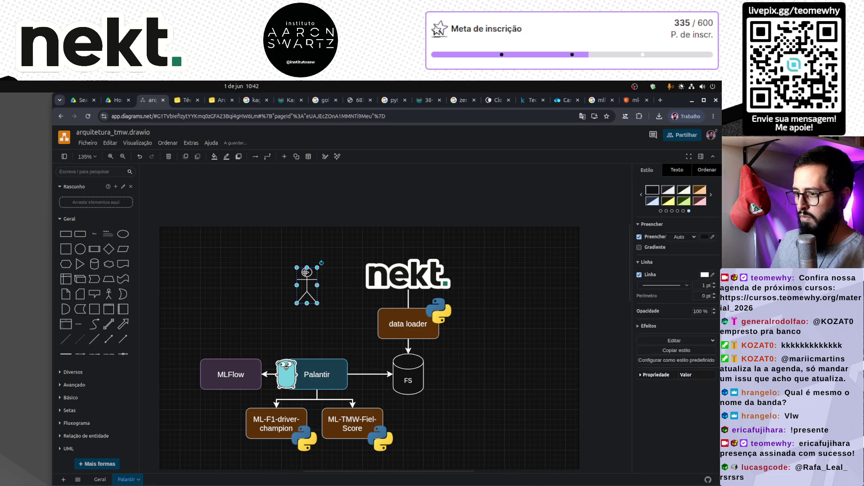
mouse_move(306, 273)
mouse_down()
mouse_move(266, 284)
mouse_move(320, 299)
mouse_move(343, 288)
mouse_up()
drag(263, 284, 274, 284)
shift+click(307, 274)
shift+click(335, 284)
right_click(335, 284)
Step: Space the three figures evenly and connect the right one to Palantir, trying curved and elbow routing
mouse_move(382, 382)
click(474, 386)
click(313, 352)
click(343, 302)
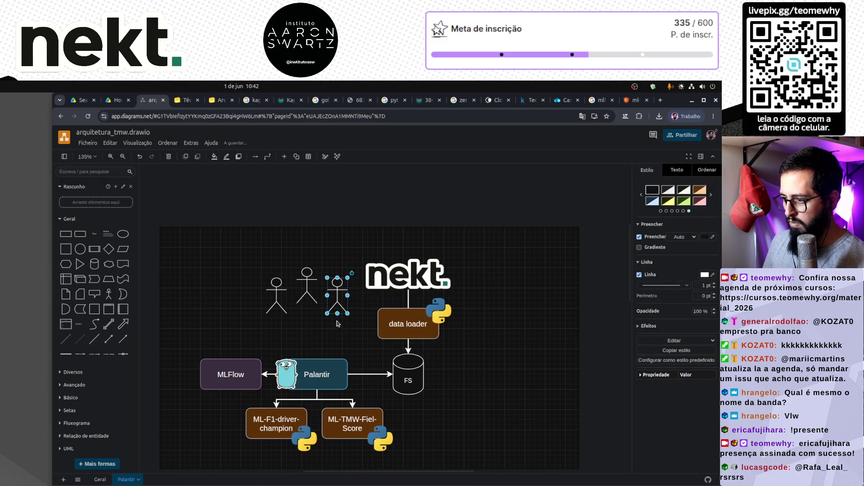
drag(338, 321, 323, 366)
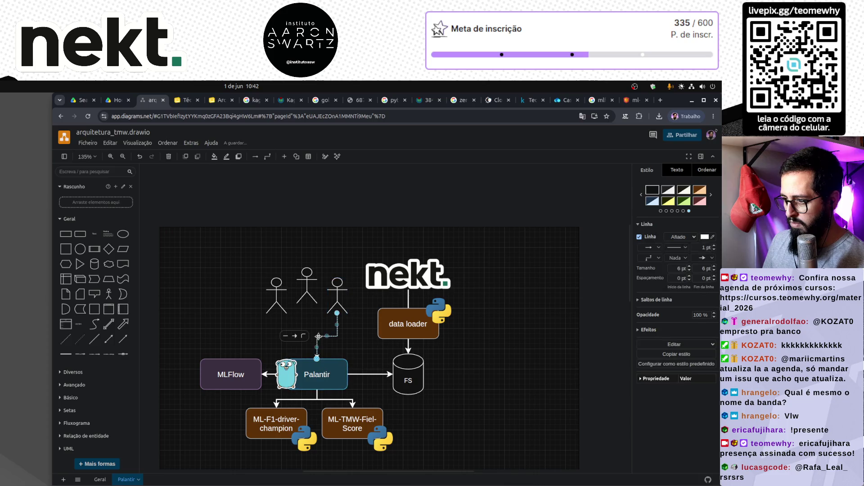
click(304, 337)
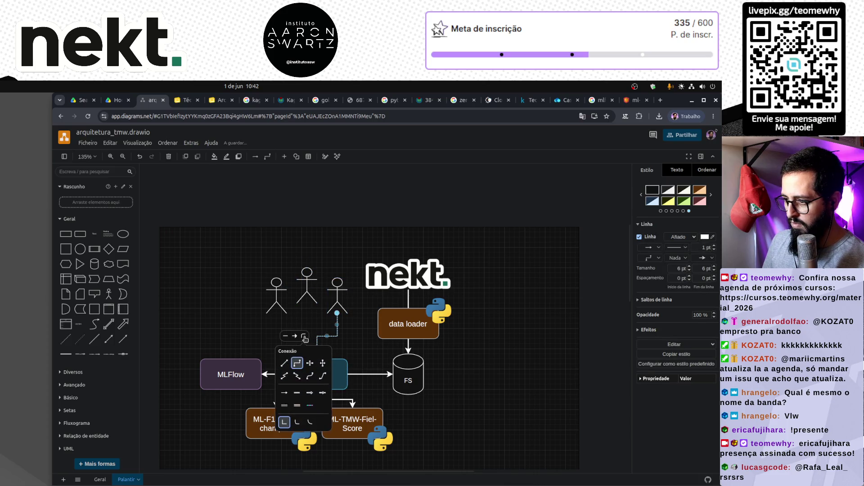
click(309, 376)
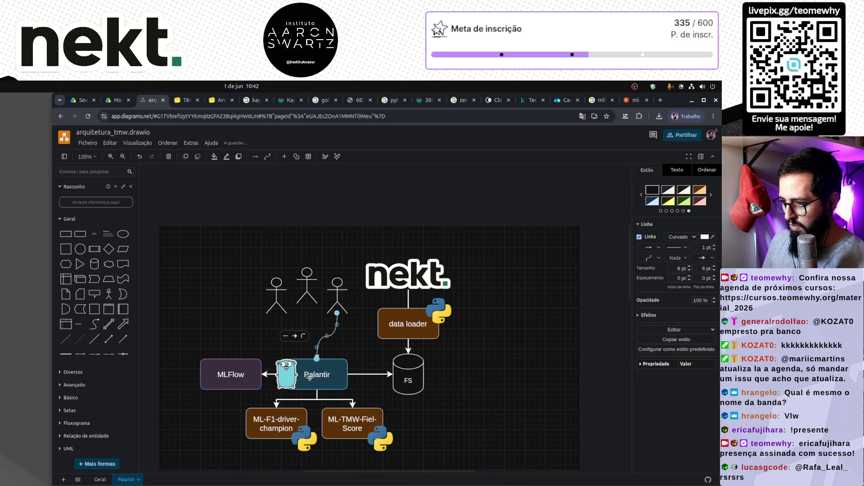
click(305, 337)
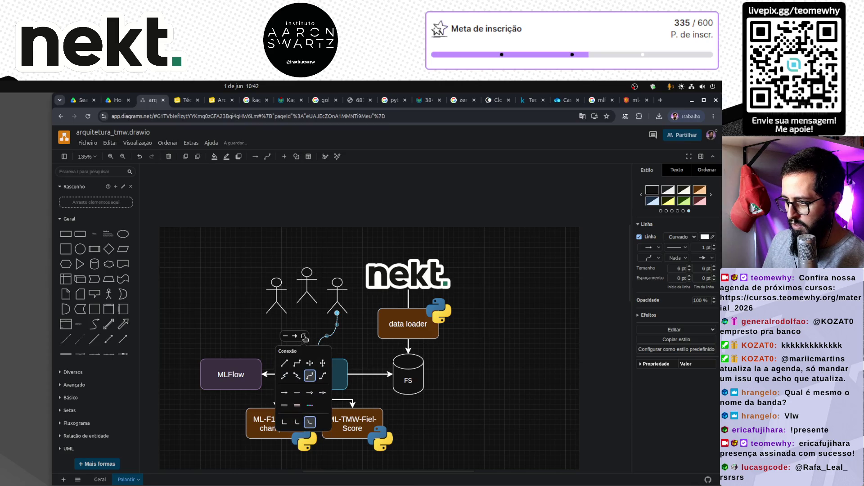
click(323, 376)
key(ctrl+z)
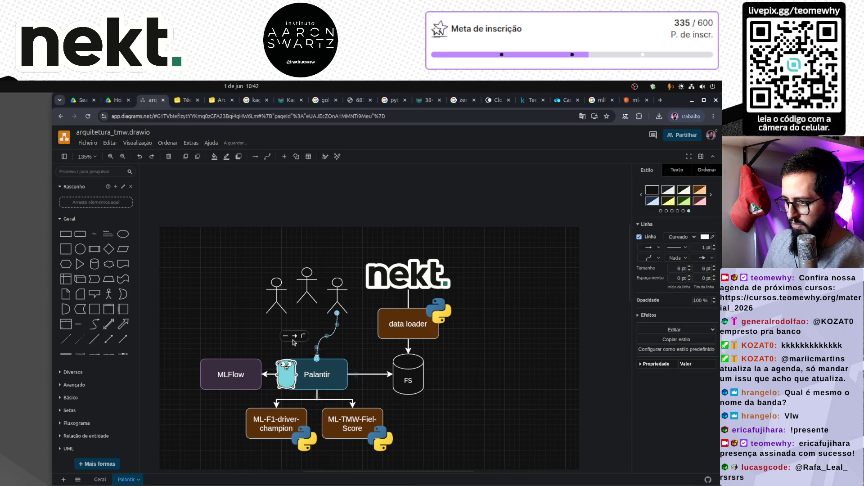
key(ctrl+shift+z)
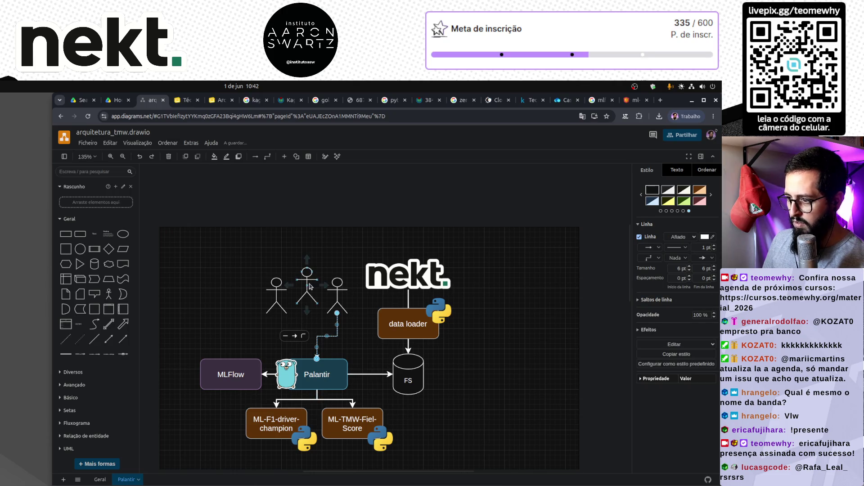
Step: Connect the middle and left figures to Palantir's top and make their connectors curved
click(310, 286)
drag(307, 319, 317, 367)
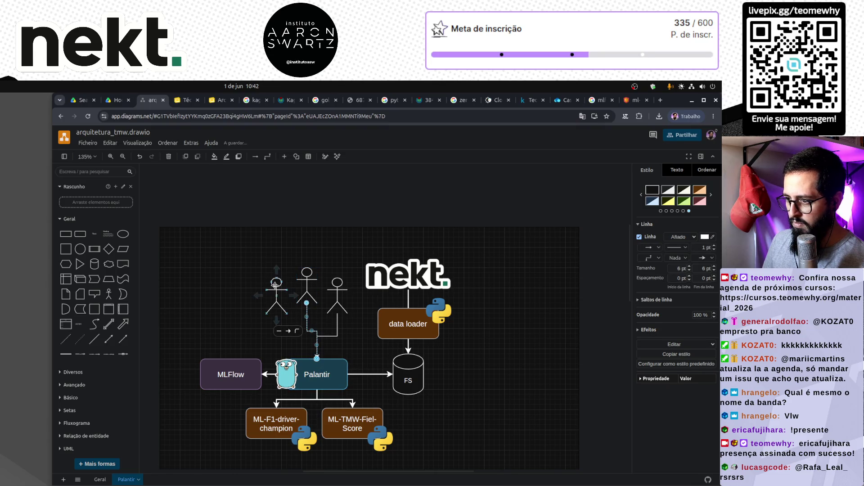
click(277, 292)
mouse_move(277, 320)
mouse_down()
mouse_move(297, 329)
mouse_move(317, 362)
mouse_up()
click(236, 332)
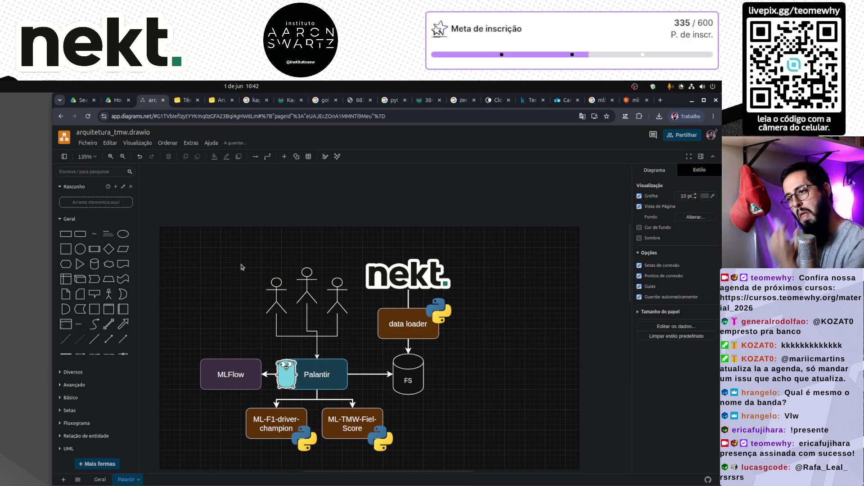
click(304, 335)
shift+click(308, 332)
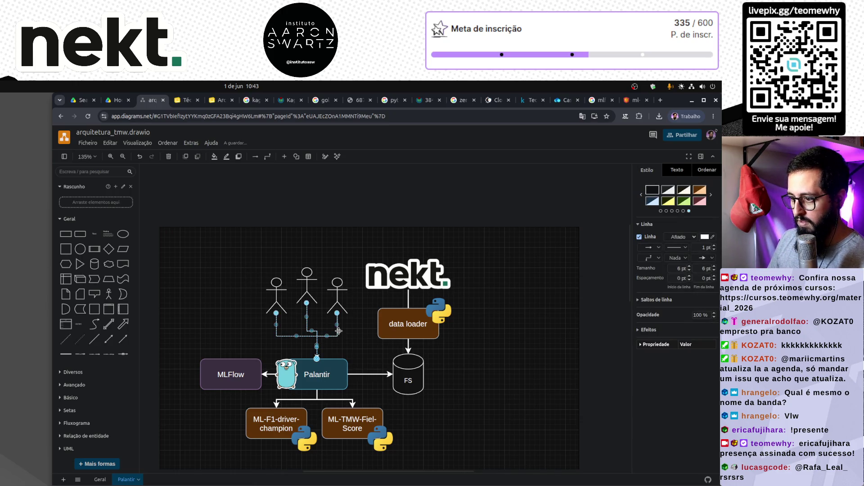
click(659, 258)
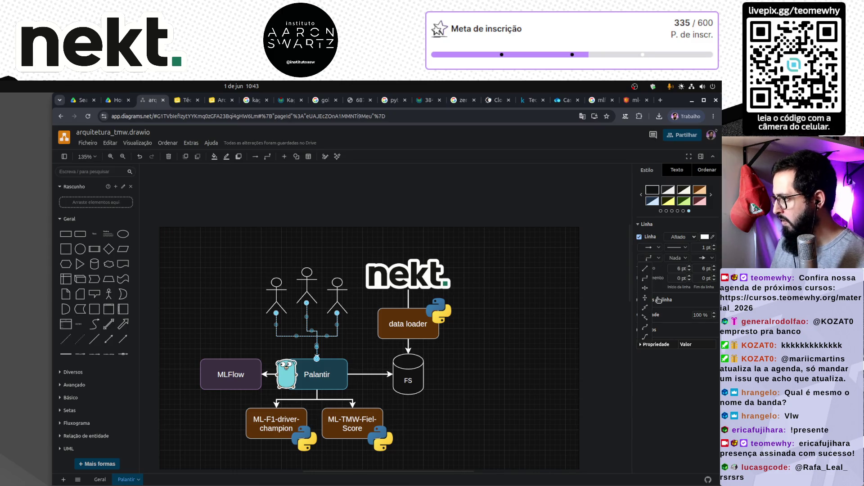
click(646, 330)
click(492, 377)
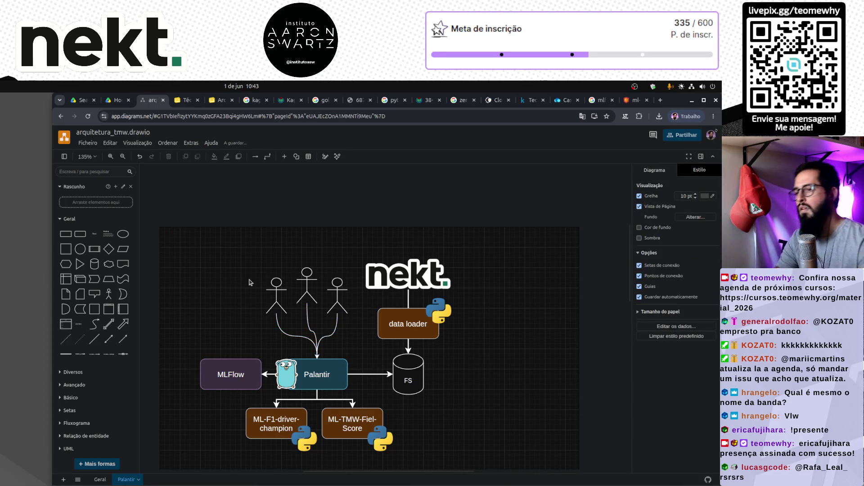
Step: Shift the figures slightly right and switch the left and middle connectors to sharp elbow routing
drag(243, 265, 354, 326)
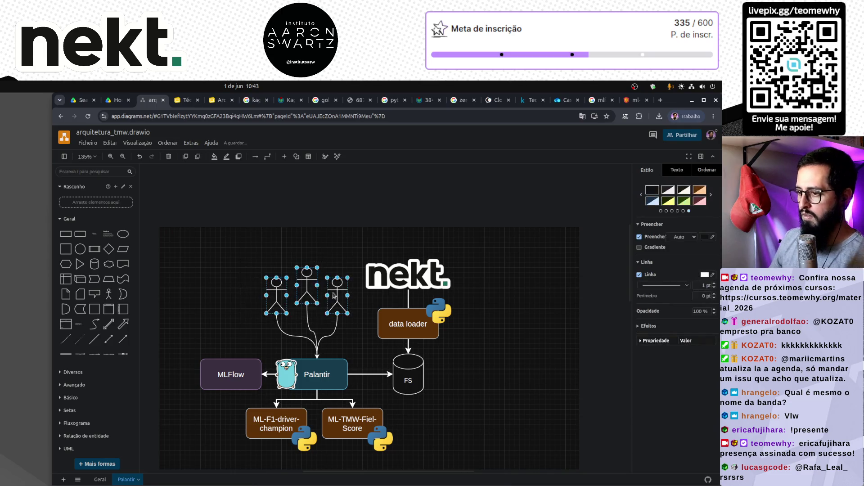
drag(337, 290, 348, 291)
click(202, 323)
scroll(220, 317, down, 3)
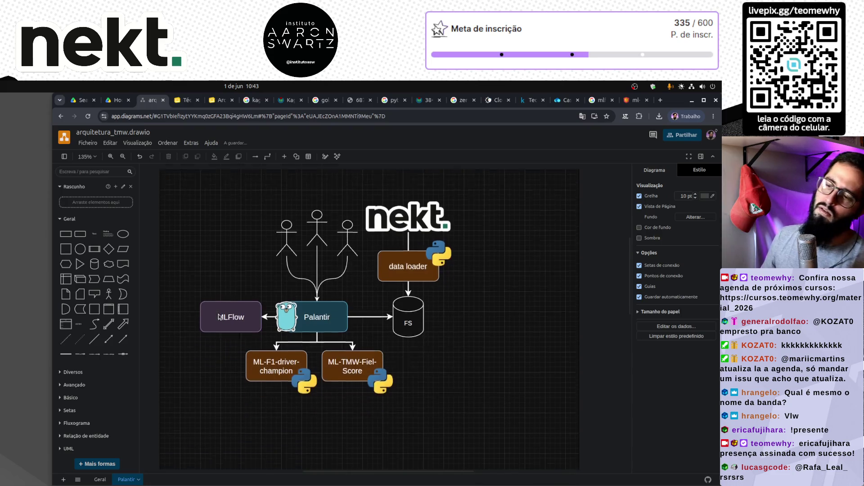
scroll(225, 233, up, 3)
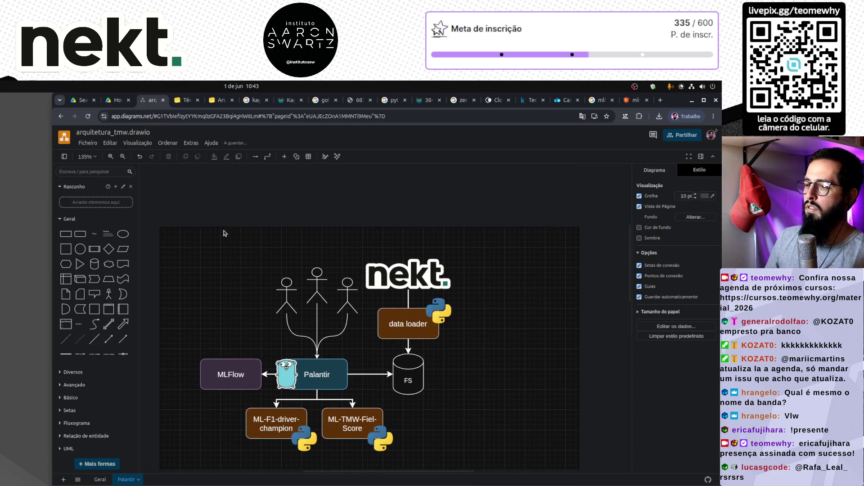
click(297, 335)
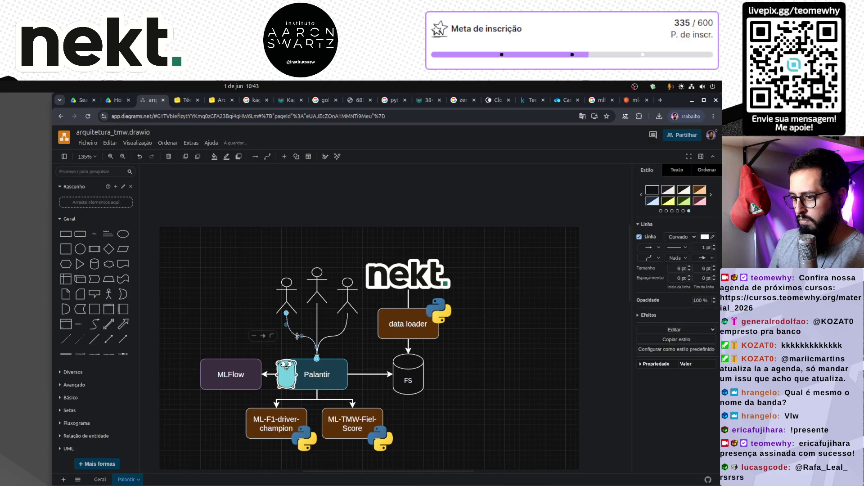
shift+click(317, 327)
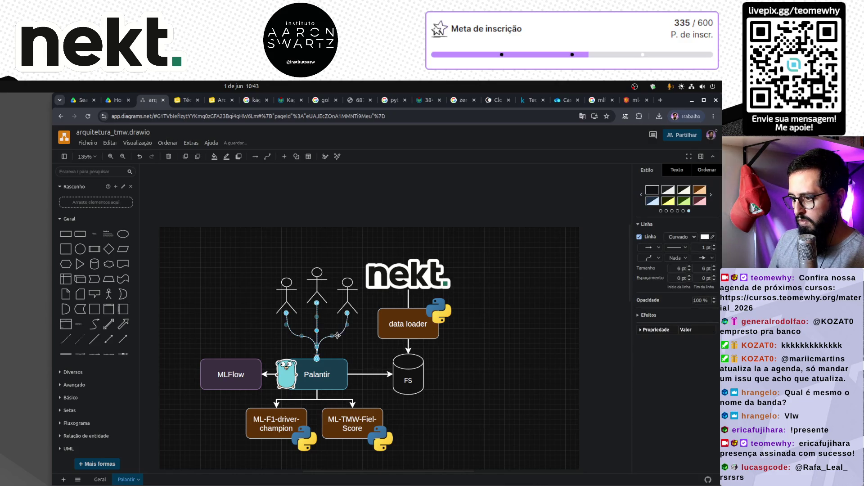
click(649, 257)
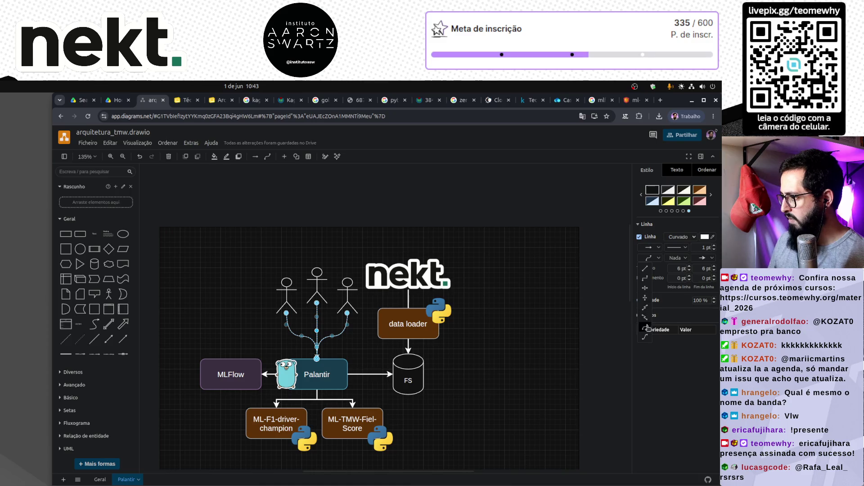
click(647, 339)
click(649, 258)
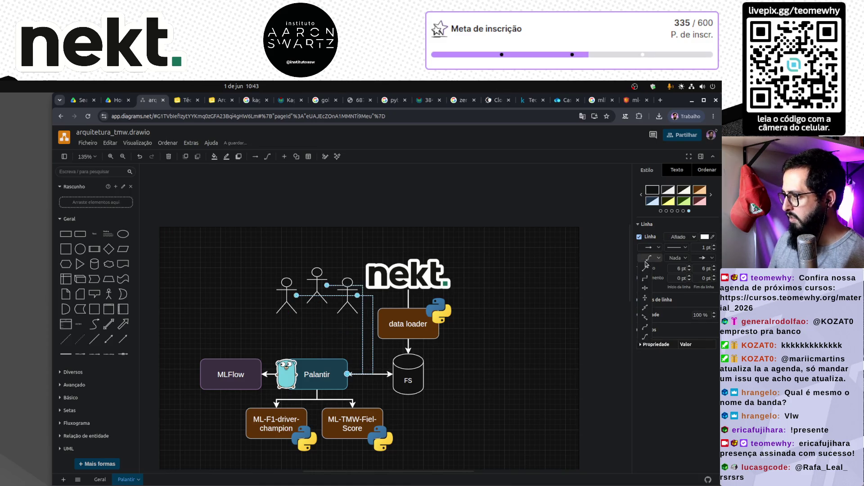
click(645, 279)
click(484, 381)
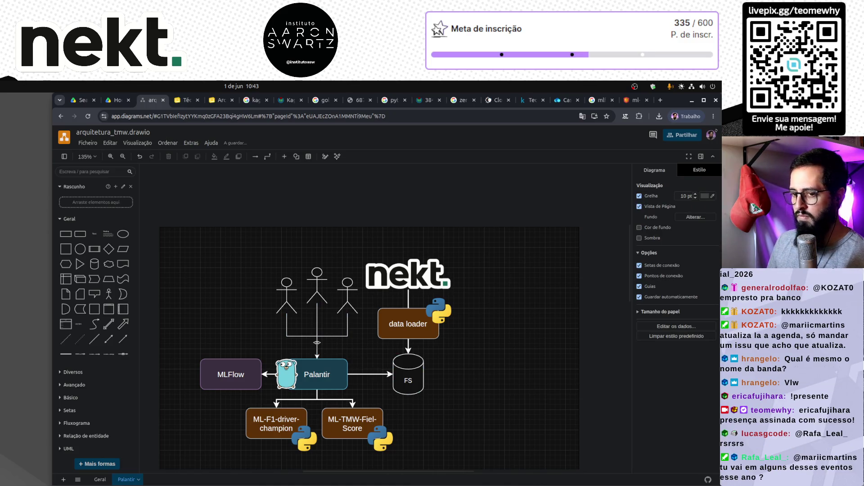
Step: Lower the connector bends and set all three figure connectors back to curved
click(303, 336)
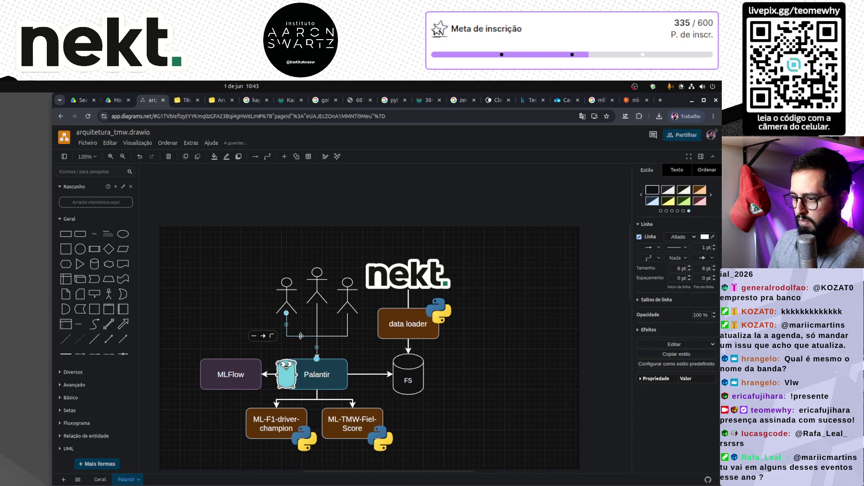
mouse_move(300, 335)
mouse_down()
mouse_move(300, 356)
mouse_move(300, 350)
mouse_move(333, 349)
mouse_up()
click(336, 336)
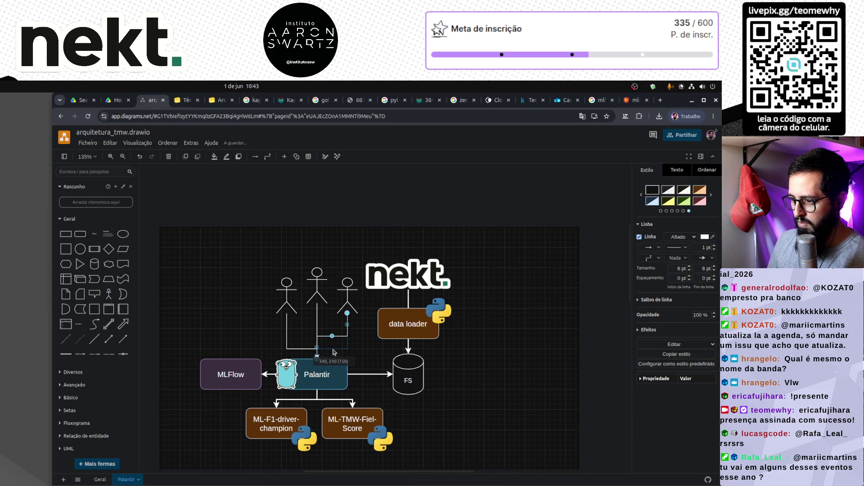
click(231, 328)
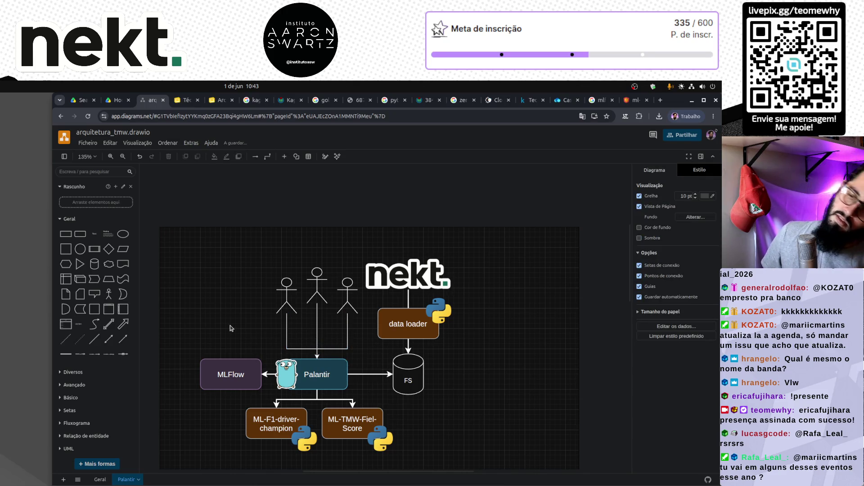
click(338, 348)
shift+click(316, 331)
shift+click(297, 349)
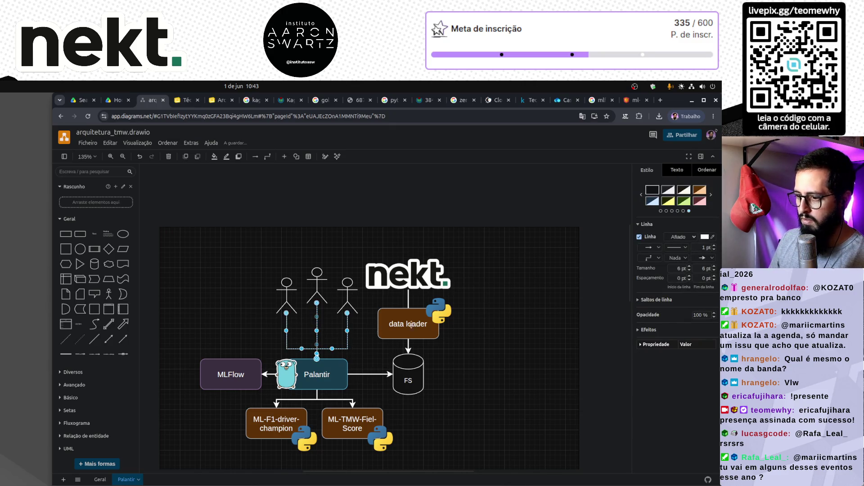
click(648, 258)
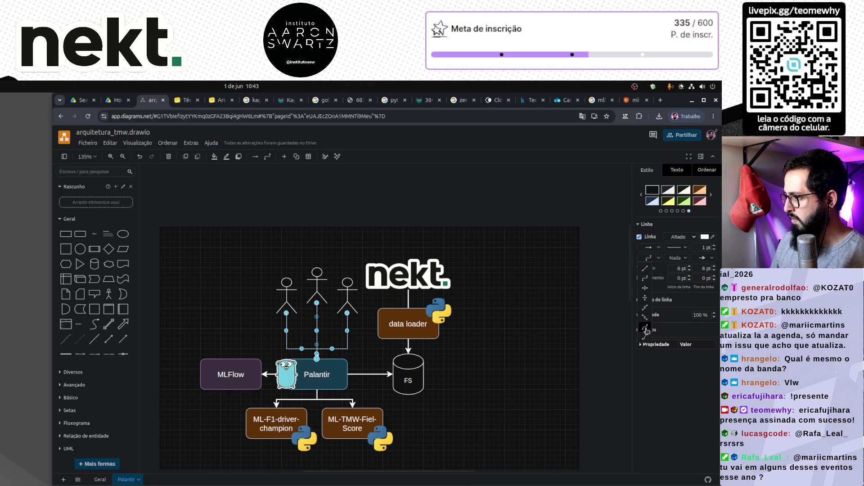
click(645, 327)
click(462, 383)
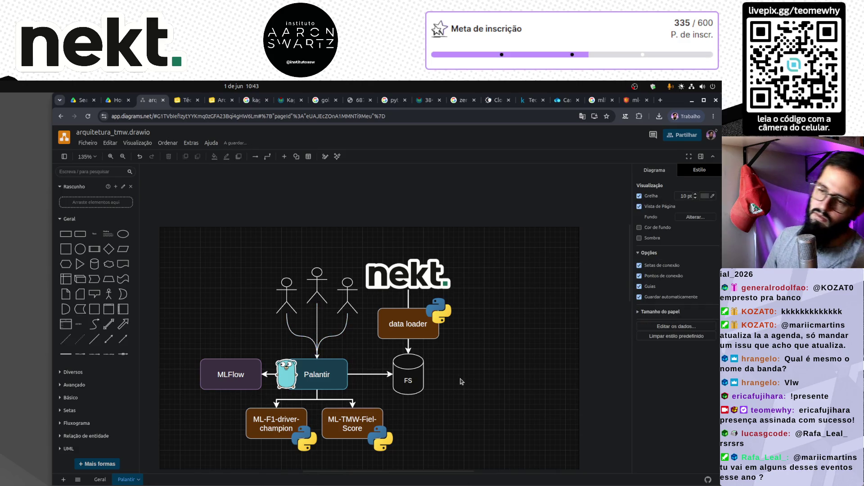
scroll(219, 318, down, 4)
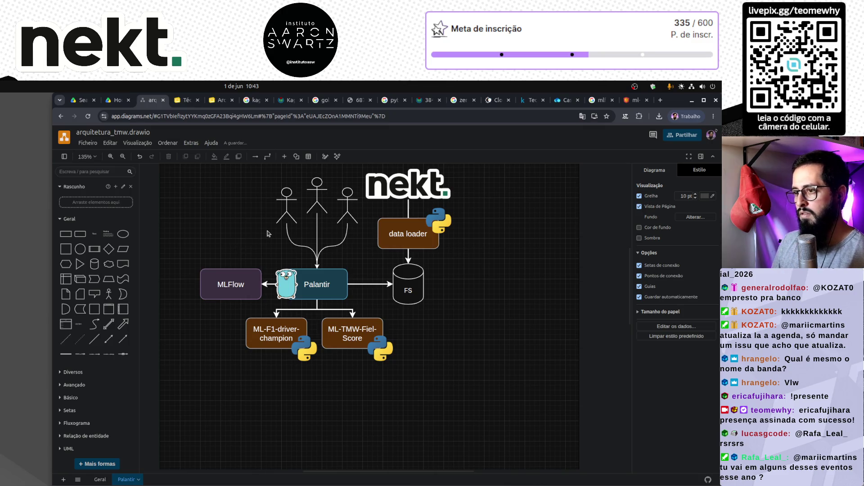
scroll(268, 234, up, 4)
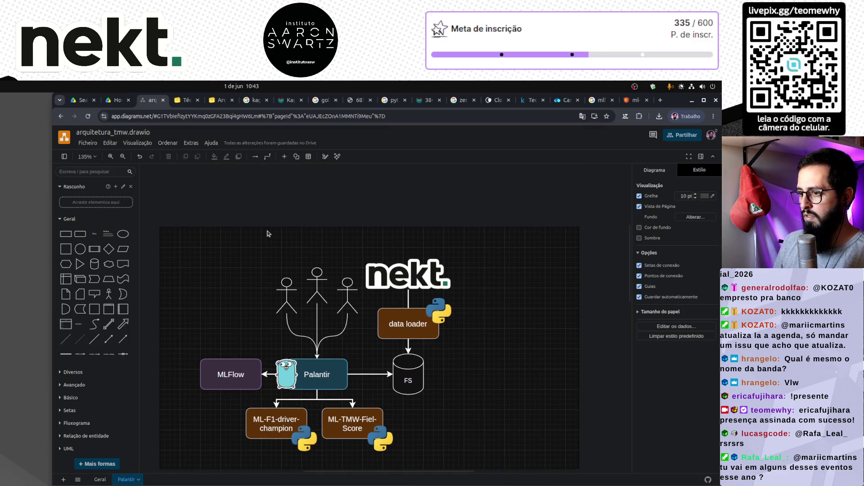
Step: Raise the three stick figures' line width two steps for thicker outlines
click(290, 289)
shift+click(317, 275)
shift+click(347, 284)
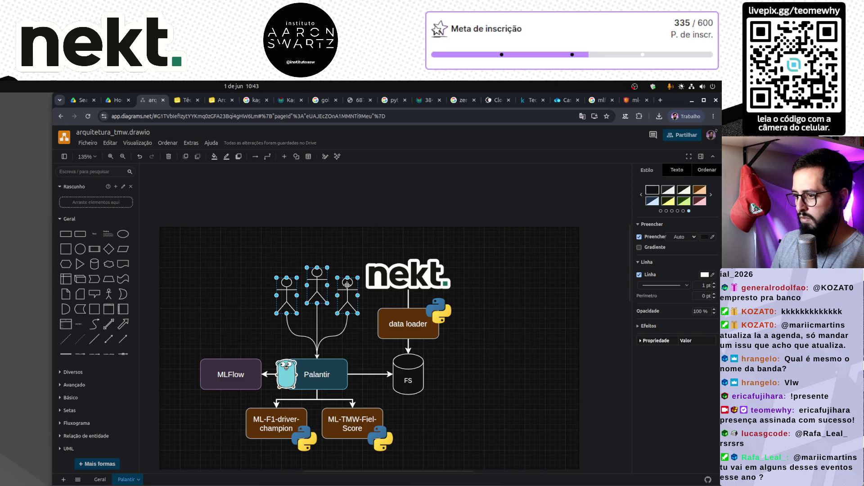
click(714, 283)
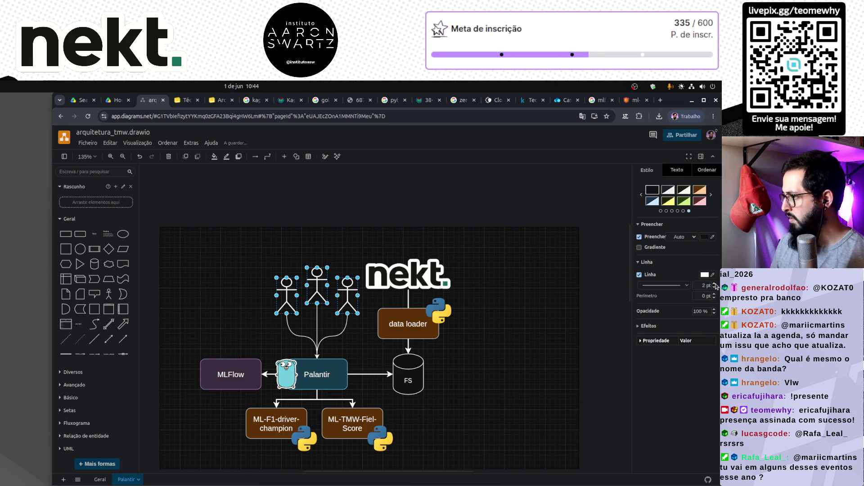
click(715, 283)
click(505, 372)
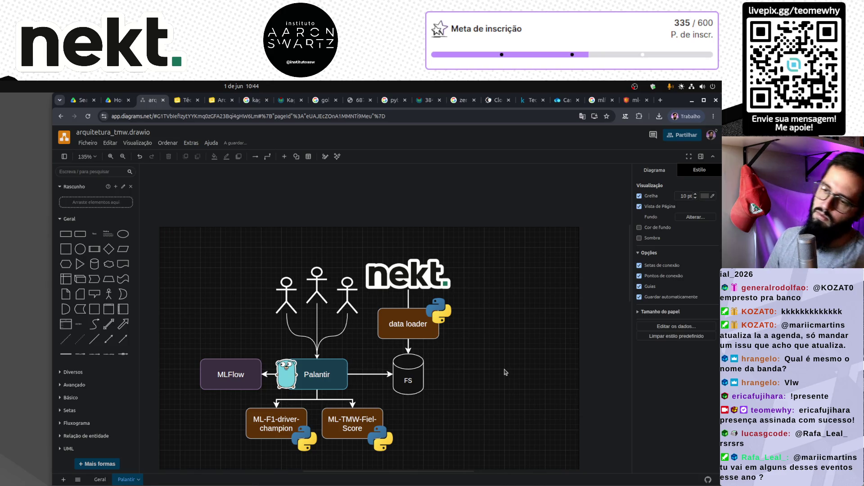
Step: Select the figure connectors to check them, then select the nekt logo
click(285, 301)
click(334, 335)
shift+click(316, 322)
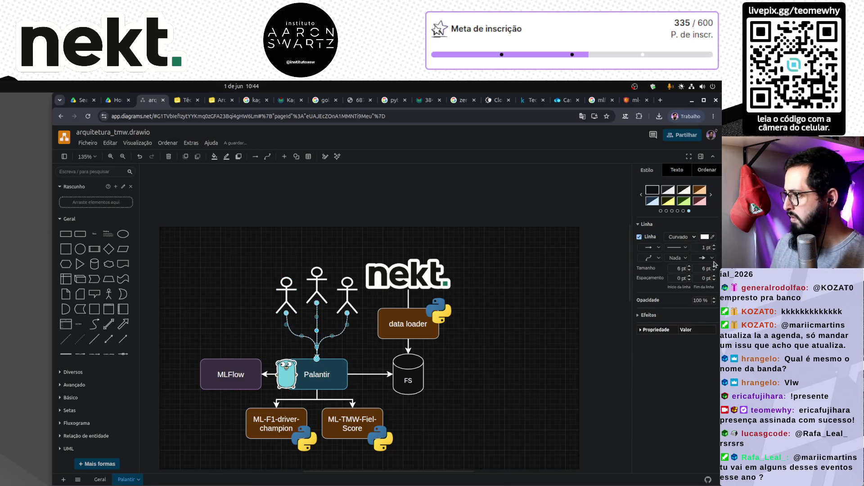
click(559, 366)
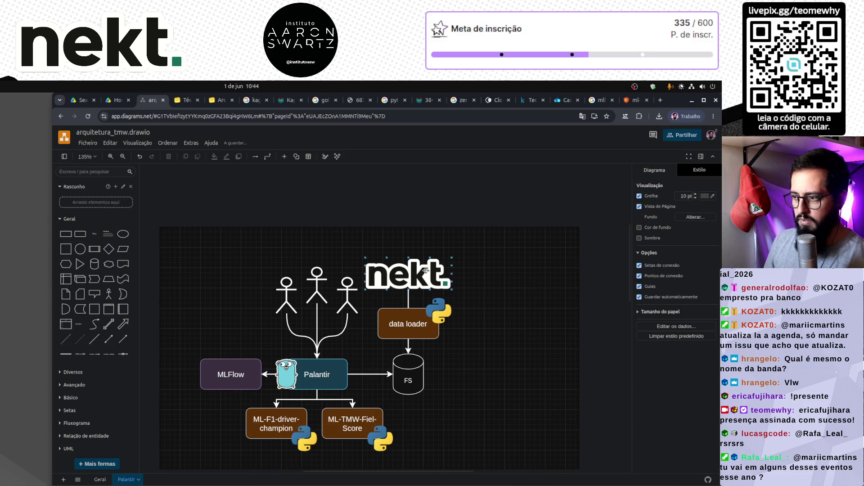
click(408, 270)
Step: On the Geral page, paste the nekt logo beside the kaggle logo
click(100, 479)
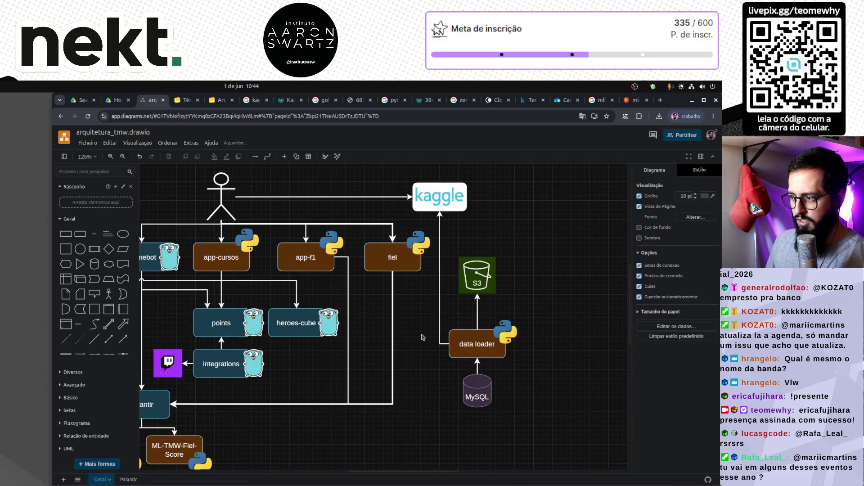
key(ctrl+v)
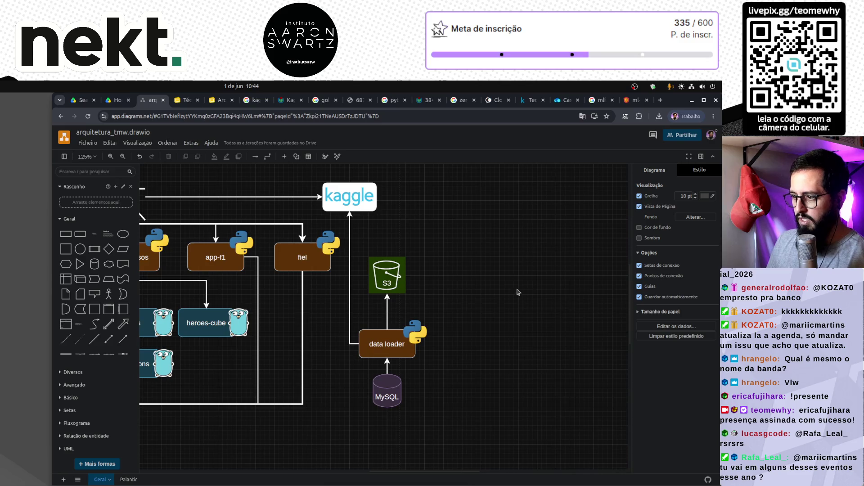
drag(544, 324, 447, 282)
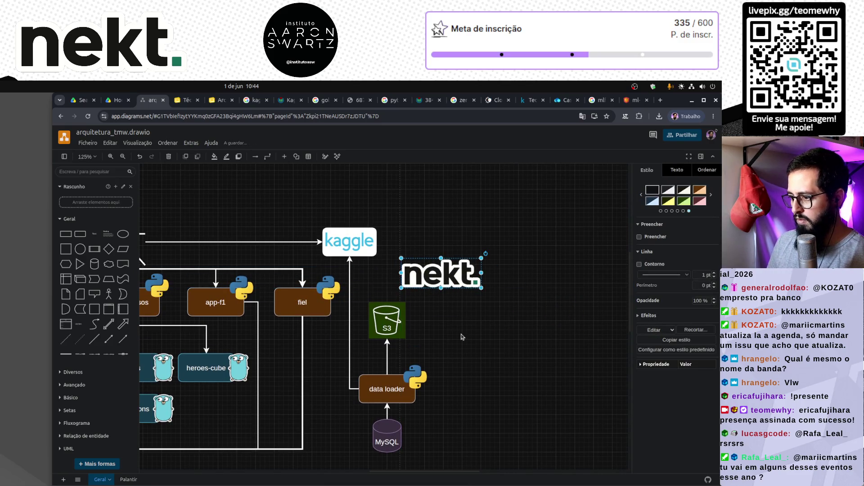
click(423, 329)
Step: Draw an arrow from the data loader's right side to the nekt logo
click(384, 391)
drag(387, 367, 441, 287)
mouse_move(387, 352)
mouse_down()
mouse_move(450, 379)
mouse_move(441, 379)
mouse_up()
click(467, 360)
click(441, 349)
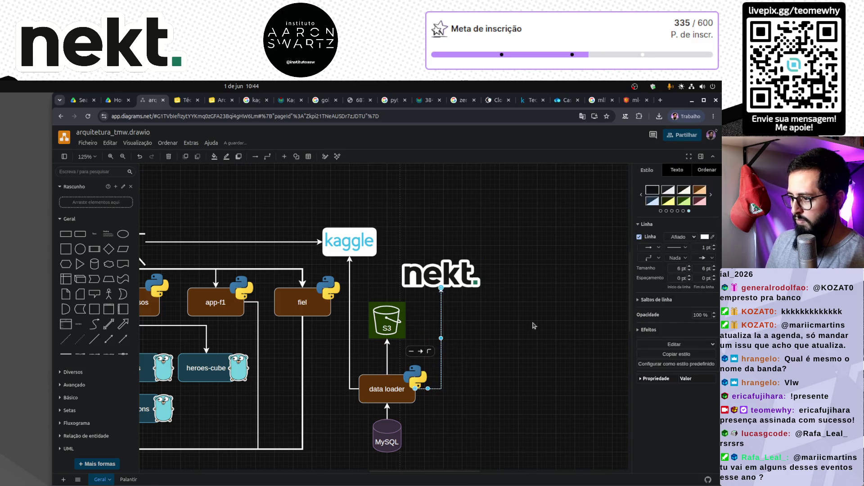
click(536, 323)
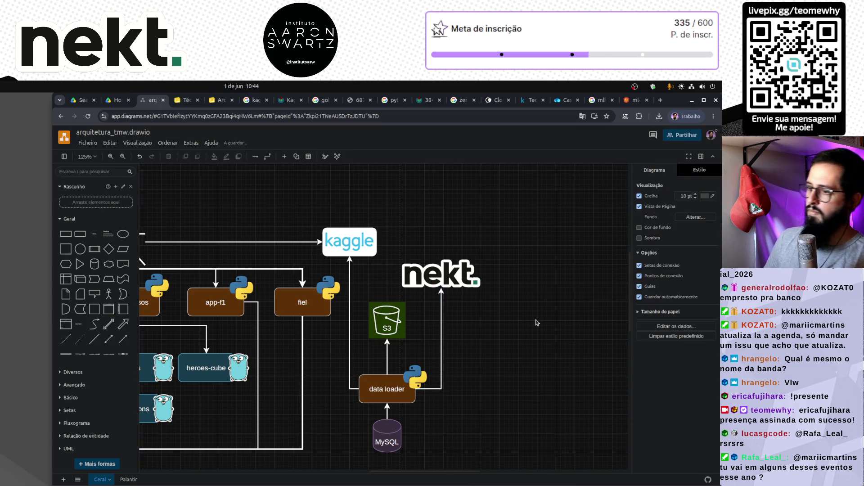
Step: Shift the nekt logo slightly left and align the arrow's vertical part under it
scroll(536, 322, left, 4)
scroll(507, 284, right, 2)
click(507, 284)
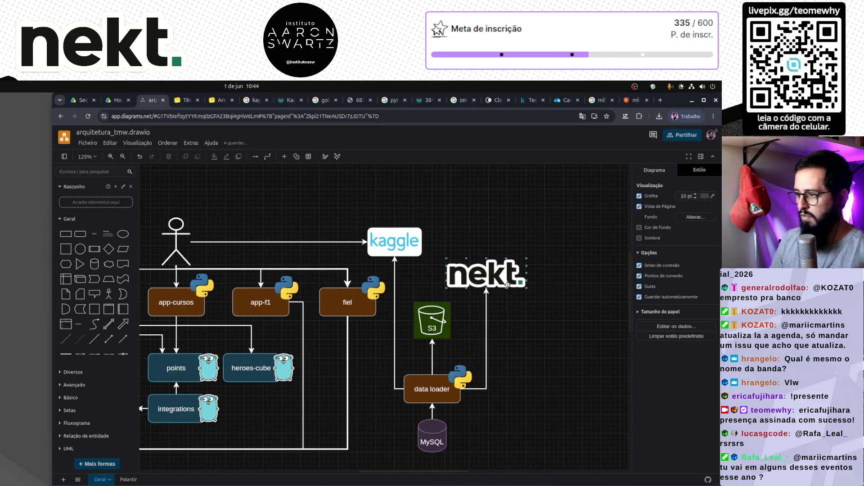
click(499, 279)
drag(498, 279, 477, 287)
click(486, 328)
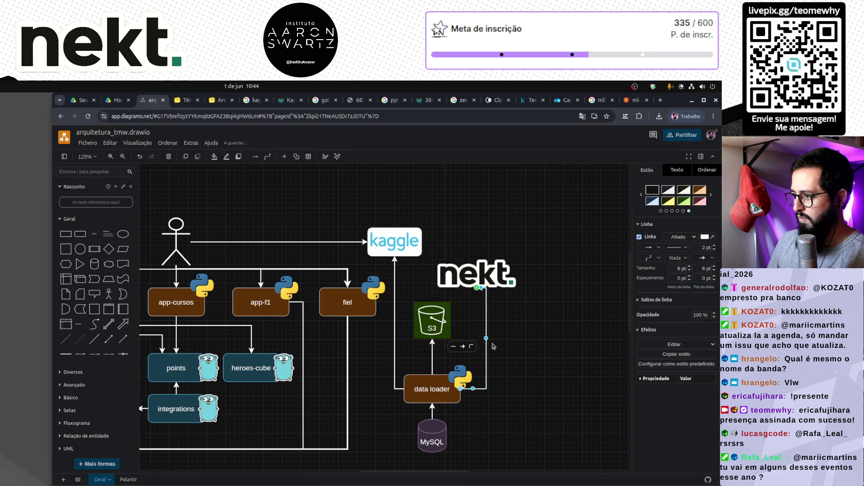
drag(486, 338, 477, 339)
click(511, 364)
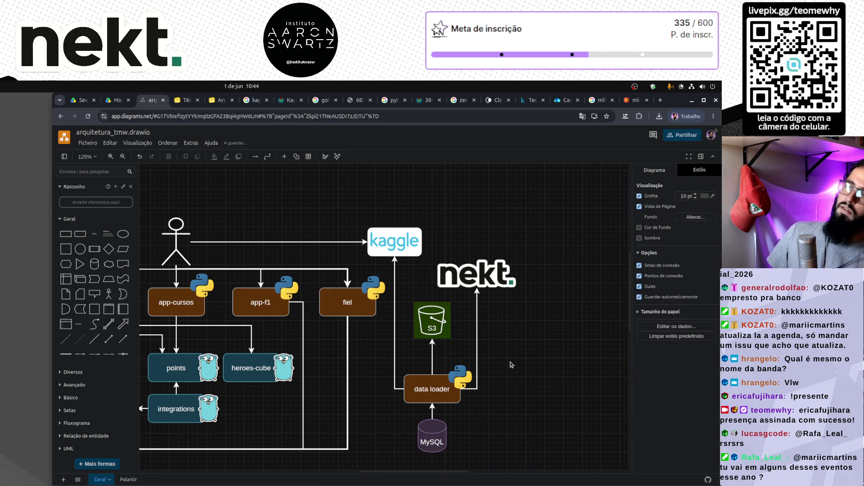
Step: Return to the Palantir page of the diagram
scroll(511, 364, left, 3)
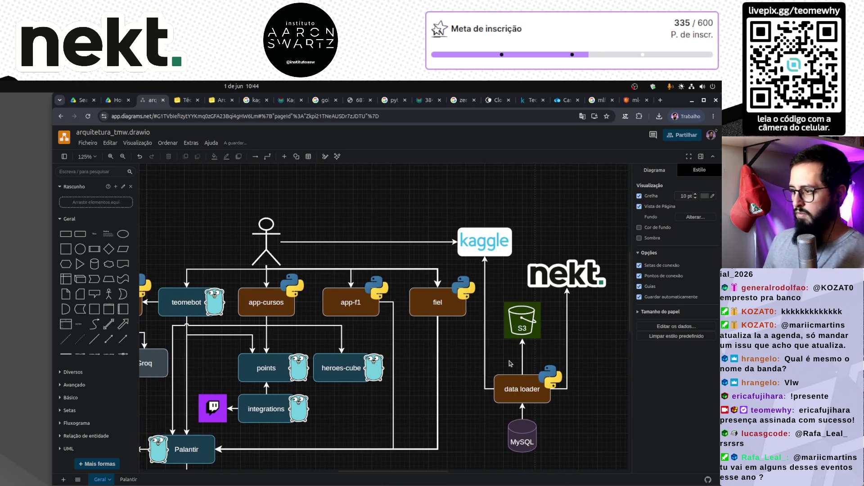
scroll(510, 363, left, 2)
scroll(512, 362, right, 2)
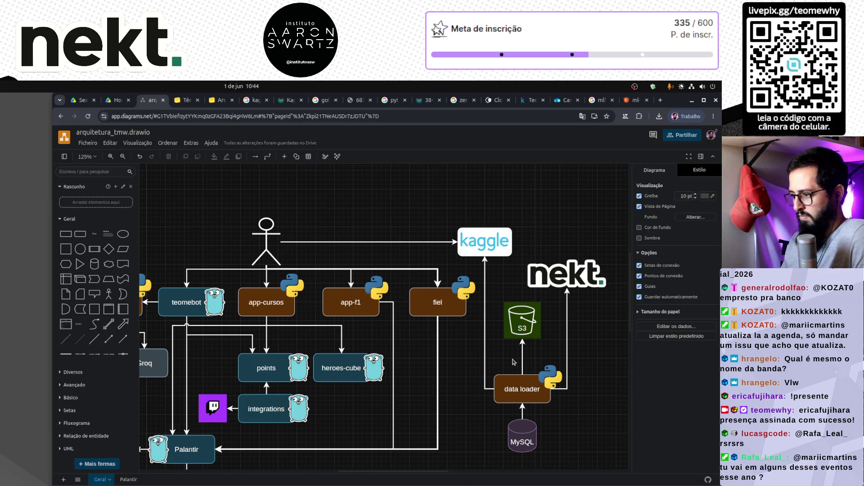
scroll(512, 363, left, 3)
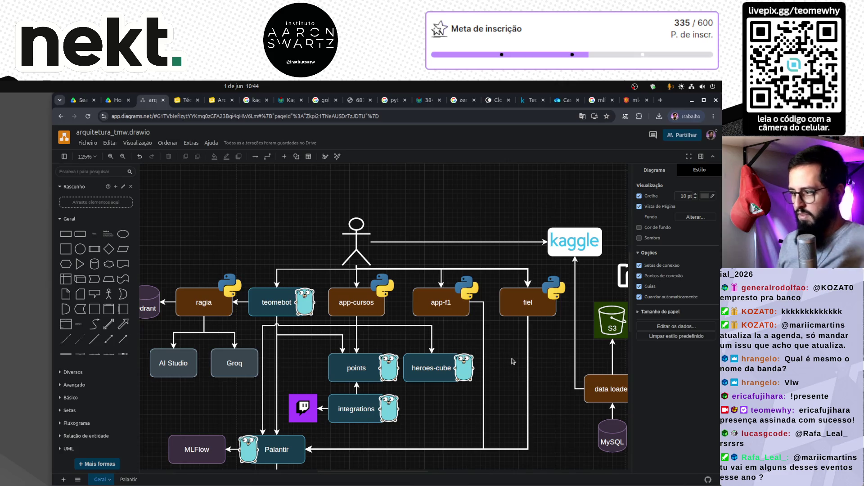
scroll(512, 360, right, 2)
click(126, 478)
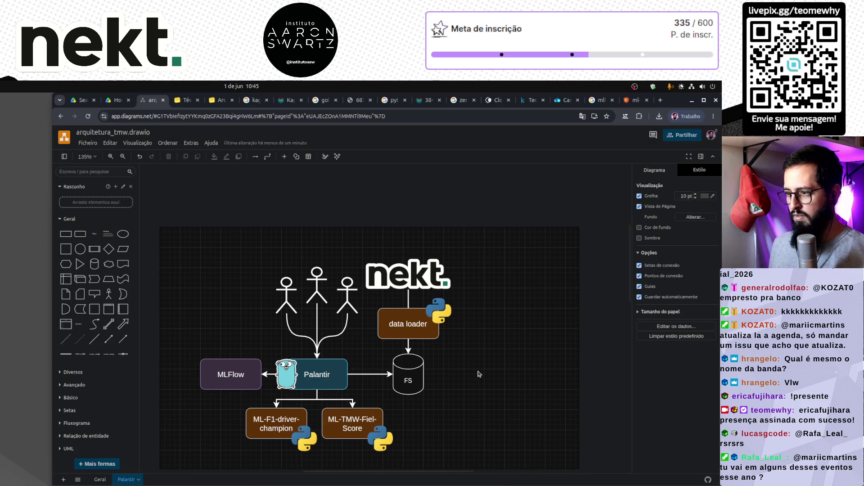
Step: Edit the FS cylinder's label on the Palantir page
double_click(409, 380)
click(458, 395)
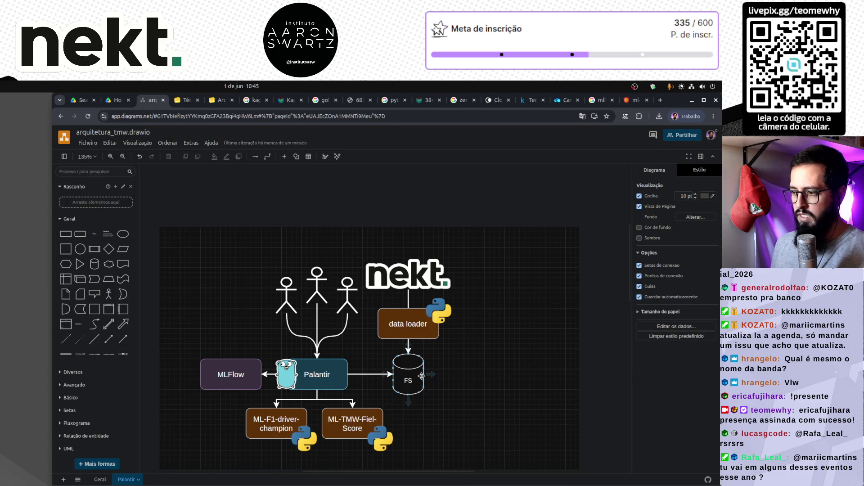
scroll(320, 349, down, 2)
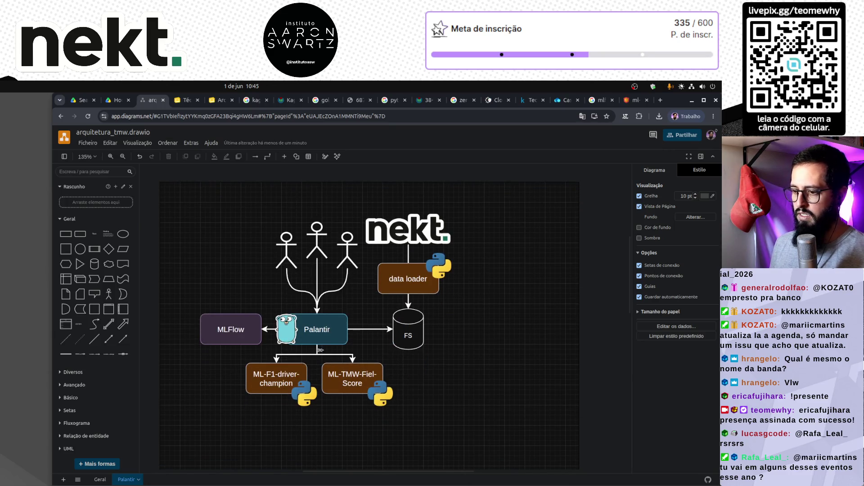
Step: Export the page as a transparent-background PNG, arquitetura_tmw-Palantir.drawio.png, and save it
click(88, 143)
mouse_move(129, 262)
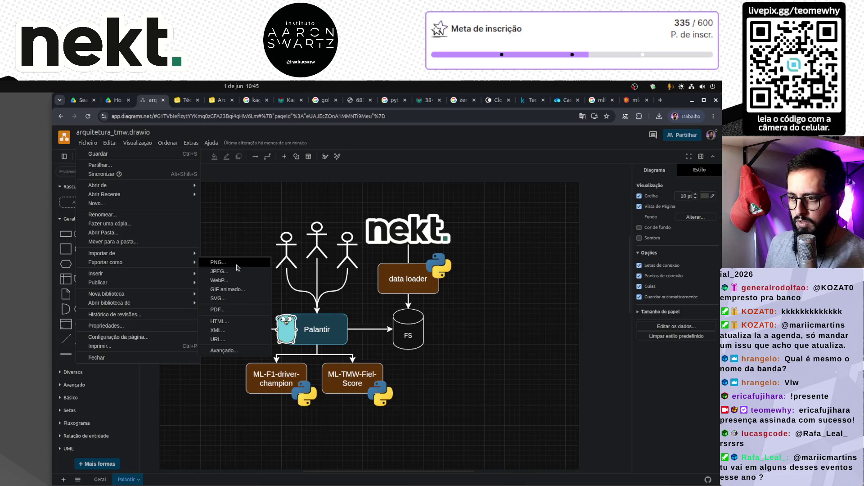
click(234, 262)
click(337, 291)
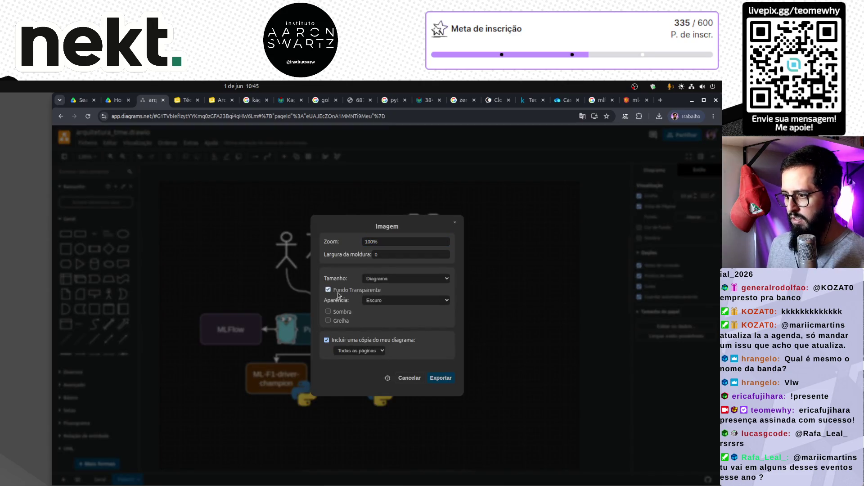
click(441, 380)
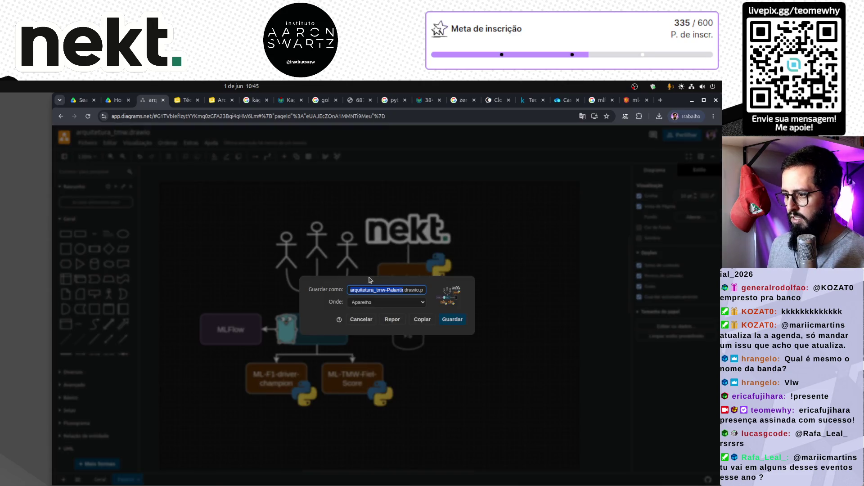
click(458, 321)
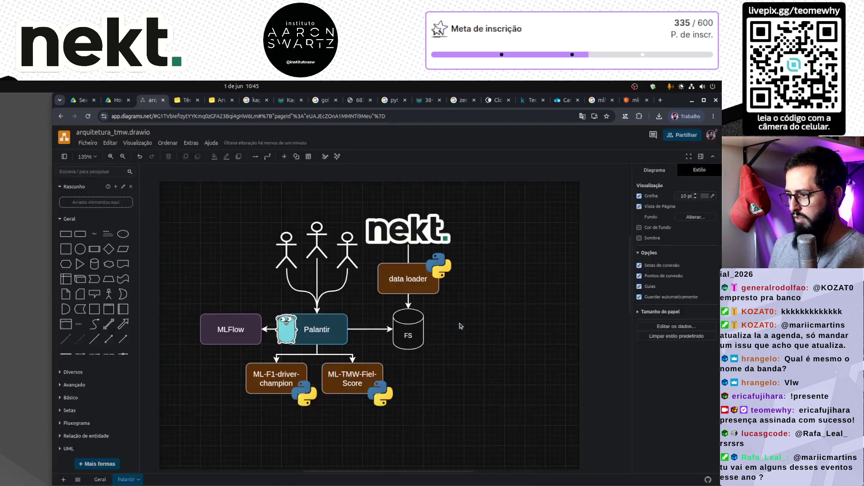
Step: In the Arch TMW deck, add slide 20 after slide 19 with a dark layout
click(220, 100)
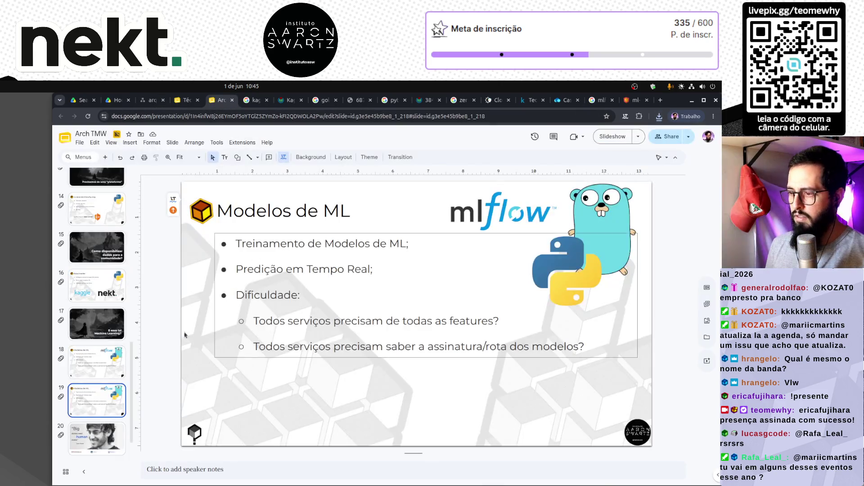
click(104, 157)
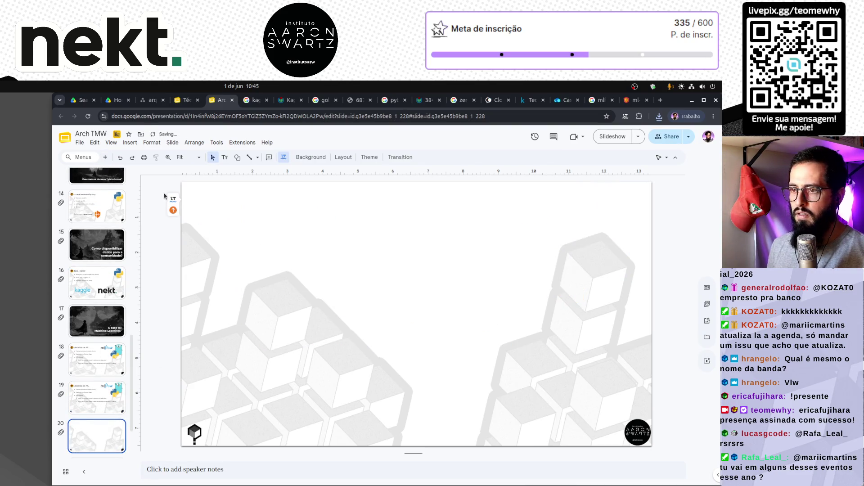
right_click(104, 438)
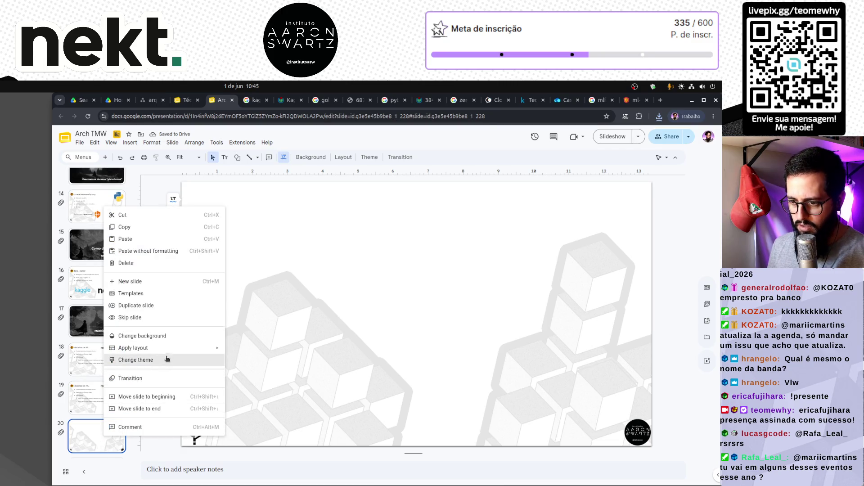
mouse_move(167, 348)
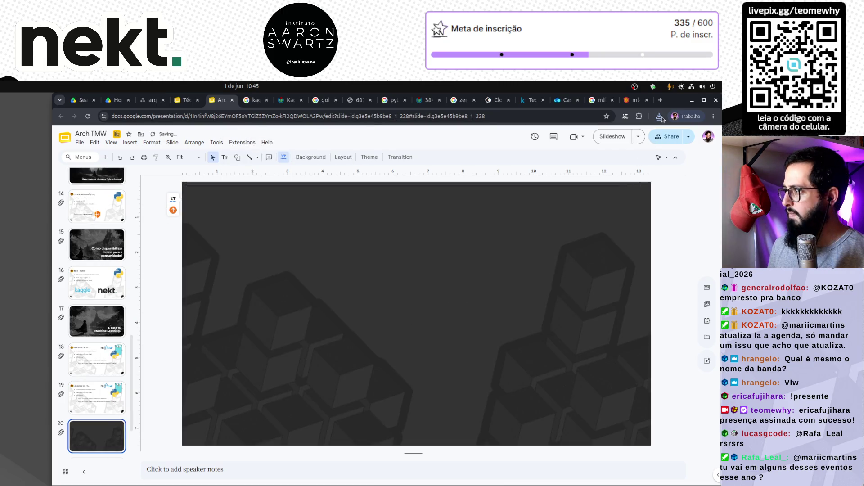
Step: Place the downloaded Palantir diagram PNG on slide 20, enlarged and centred
click(659, 116)
drag(585, 155, 396, 315)
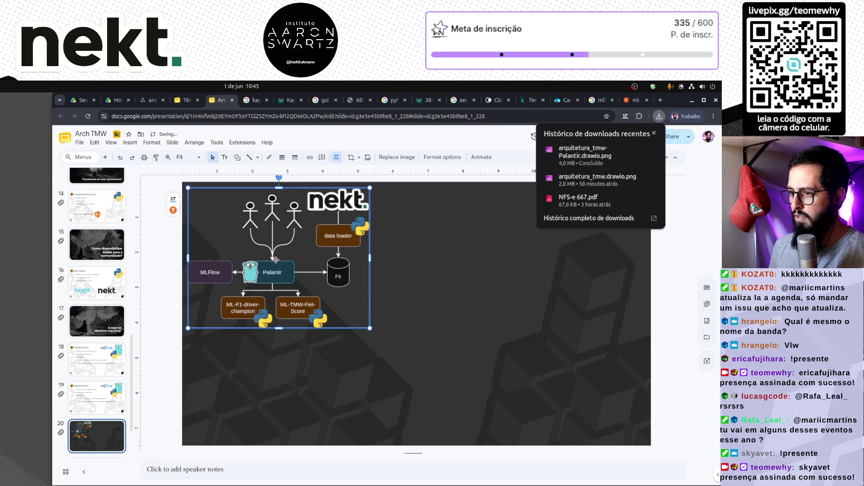
mouse_move(381, 184)
mouse_down()
mouse_move(492, 275)
mouse_move(551, 228)
mouse_move(568, 200)
mouse_up()
click(623, 352)
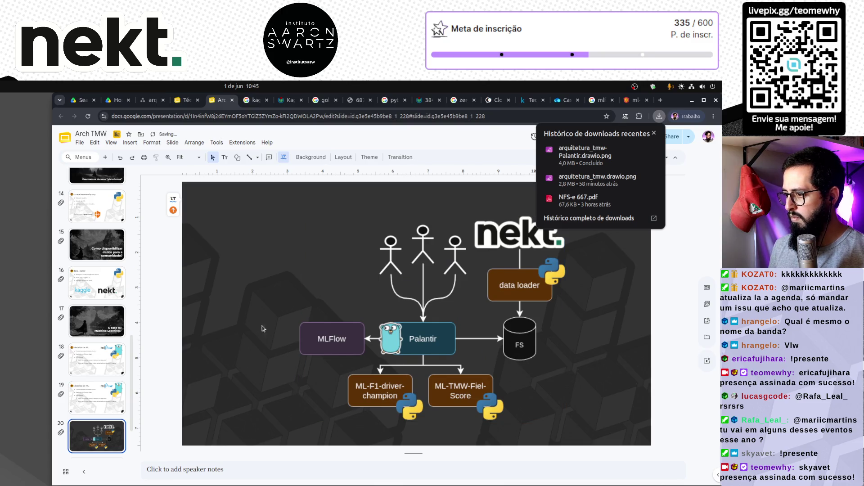
click(444, 333)
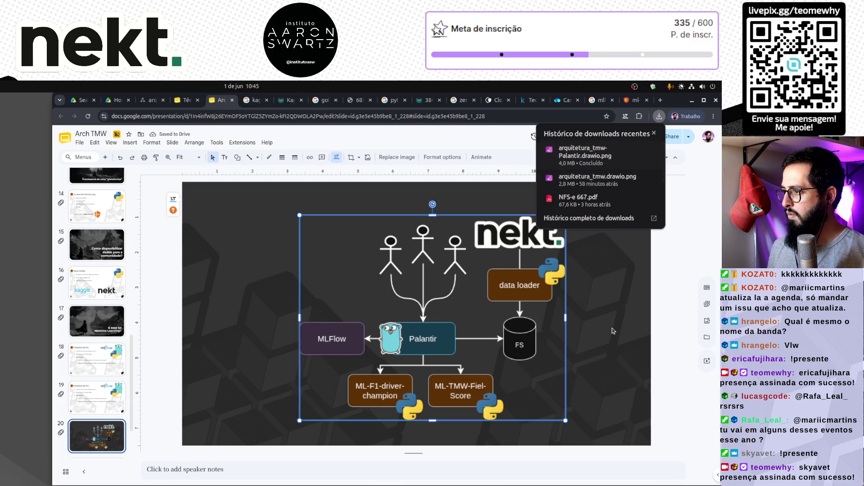
key(Escape)
click(484, 347)
drag(424, 333, 409, 328)
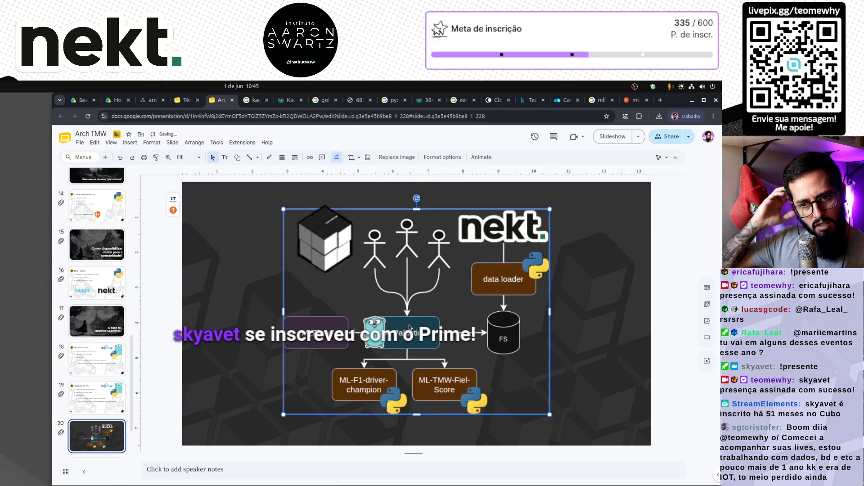
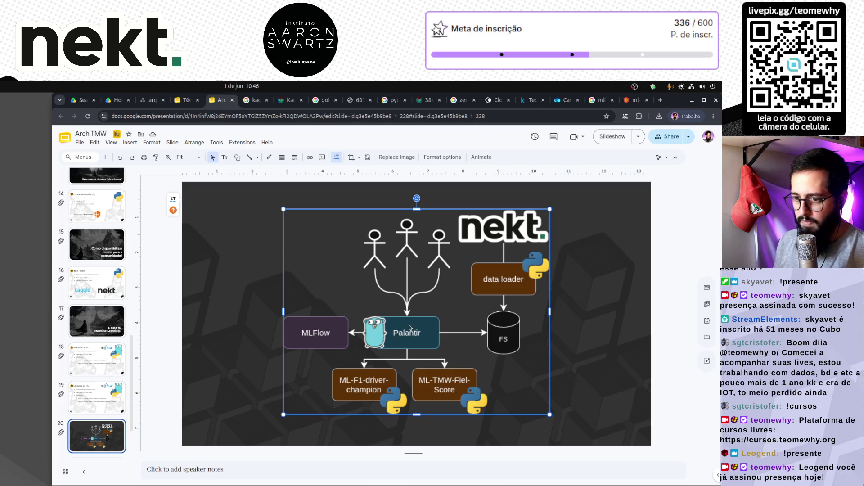
Step: Retitle slide 17 to start with 'Cadê', making it 'Cadê esse tal Machine Learning?'
click(94, 326)
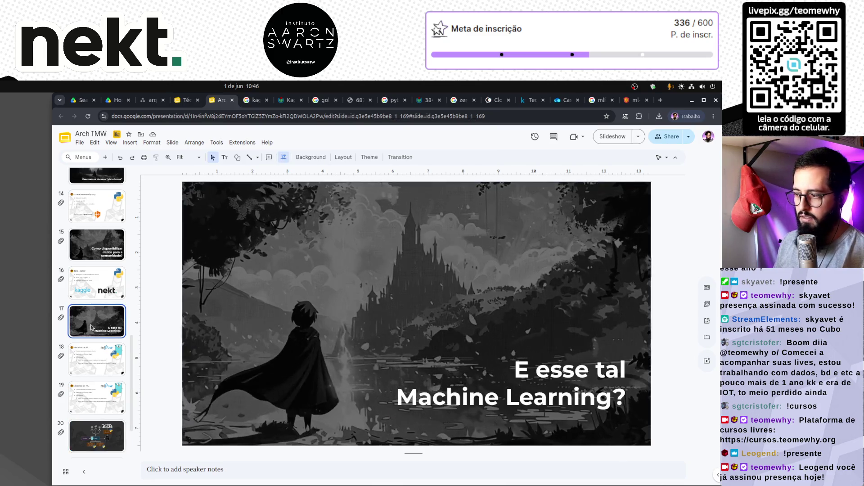
double_click(515, 370)
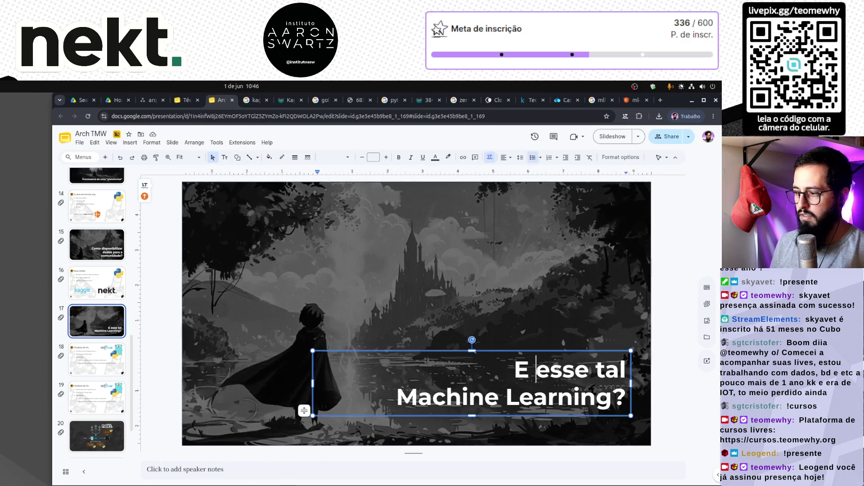
text(Cadê)
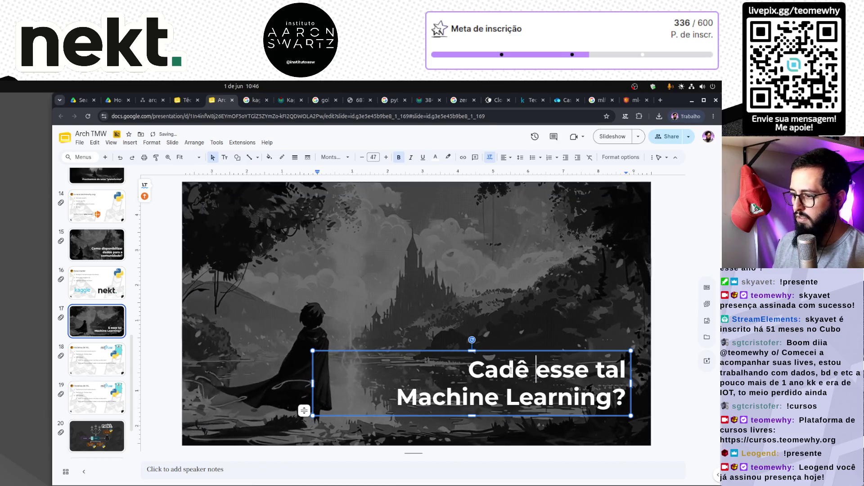
click(270, 369)
Step: Delete the duplicate Modelos de ML slide 19 and bring up the draw.io diagram
click(103, 360)
click(90, 397)
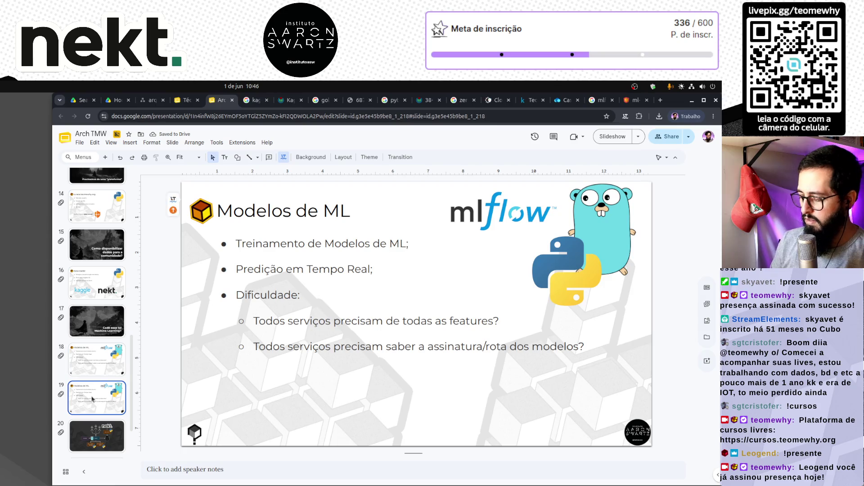
key(Delete)
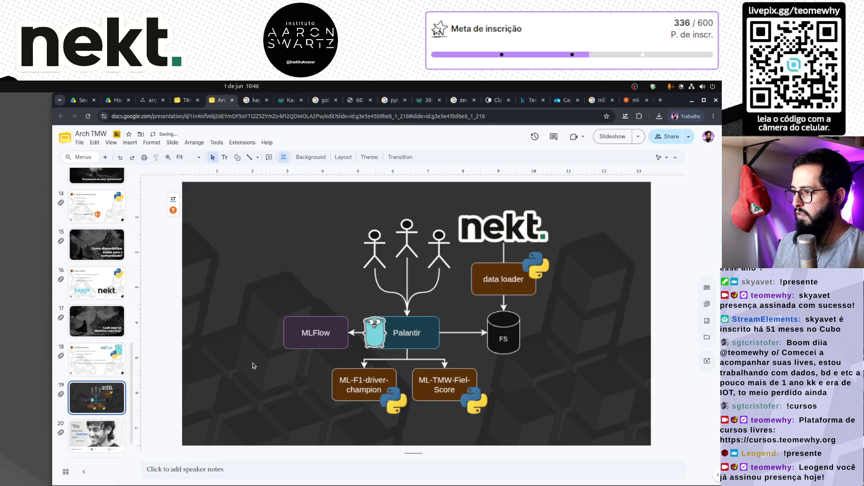
click(151, 100)
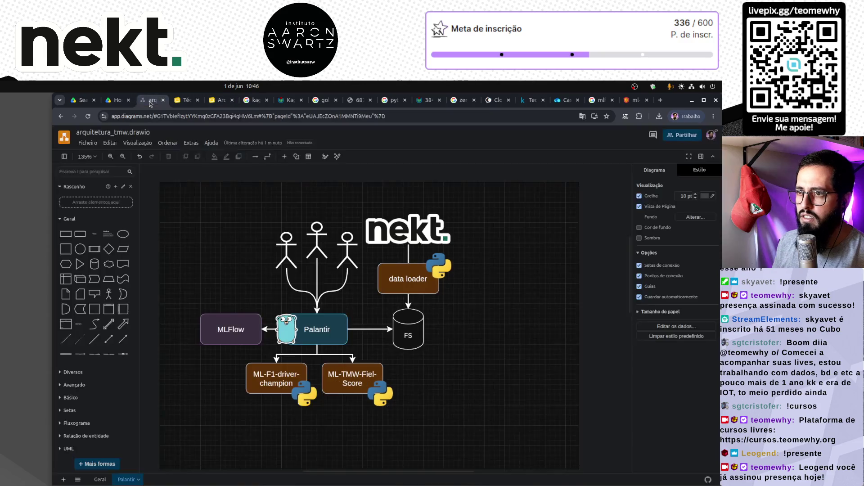
Step: Inspect the draw.io architecture diagram without changes, then reselect slide 19's diagram image in Arch TMW
ctrl+scroll(217, 252, up, 2)
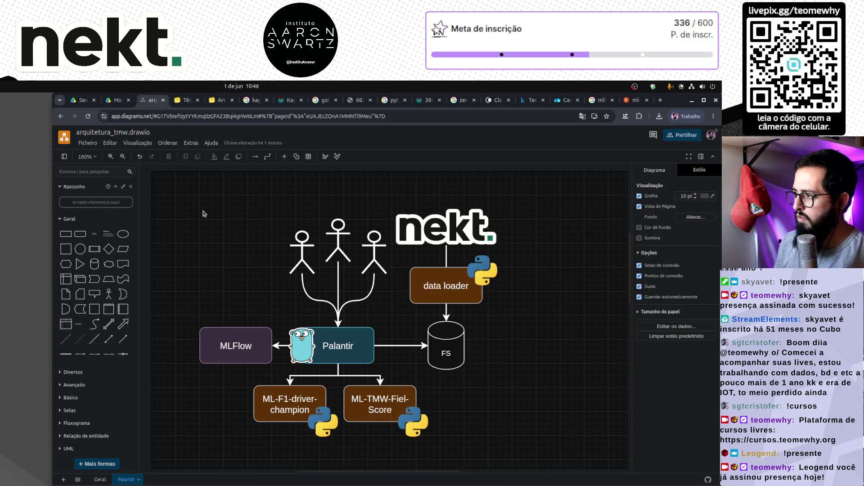
ctrl+scroll(203, 213, down, 2)
ctrl+scroll(203, 213, down, 1)
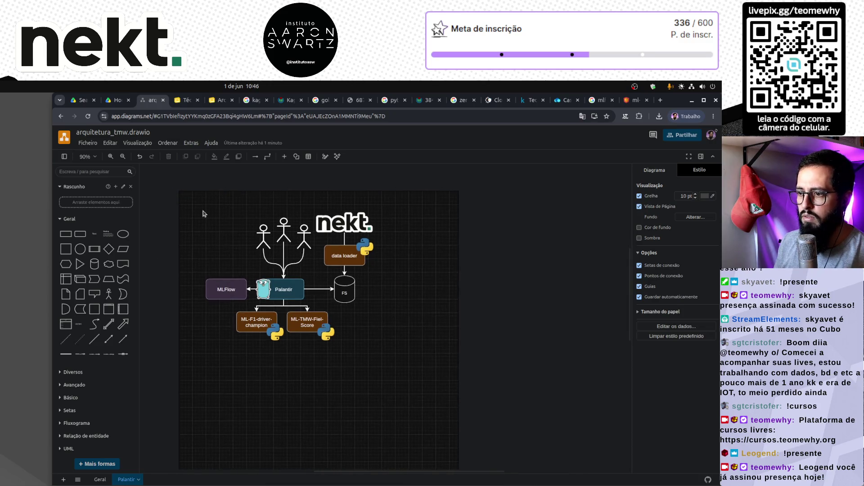
ctrl+scroll(265, 216, up, 1)
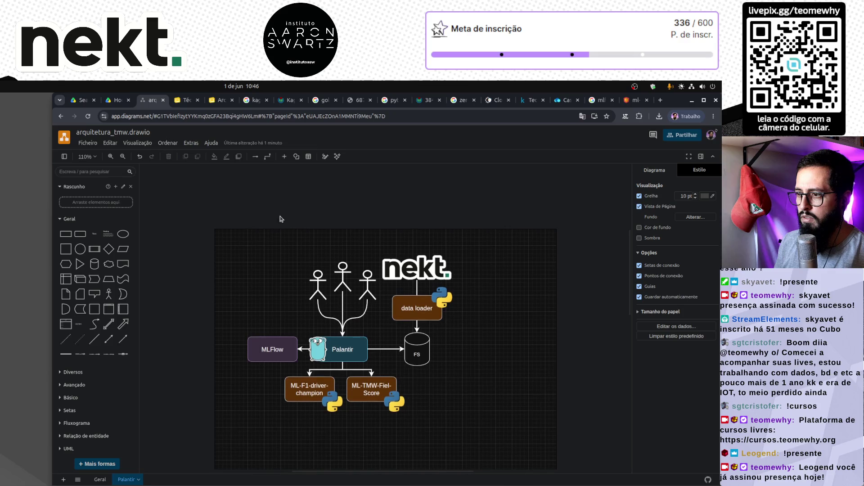
key(ctrl+a)
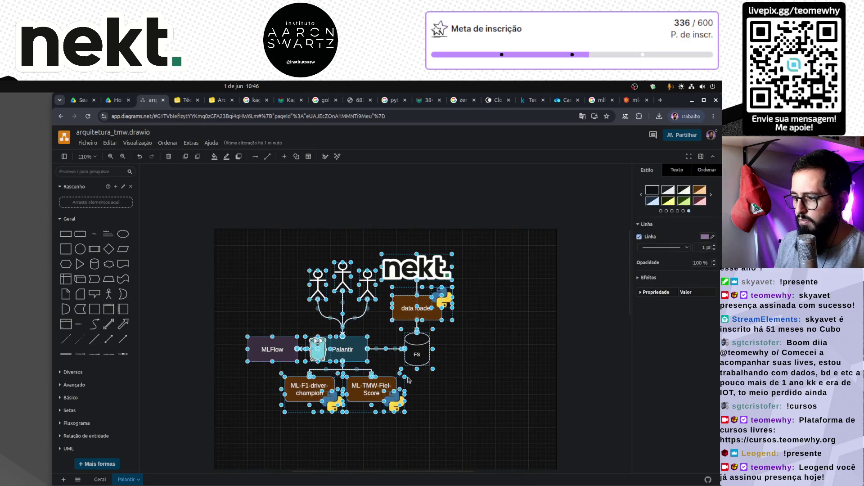
right_click(405, 308)
mouse_move(486, 396)
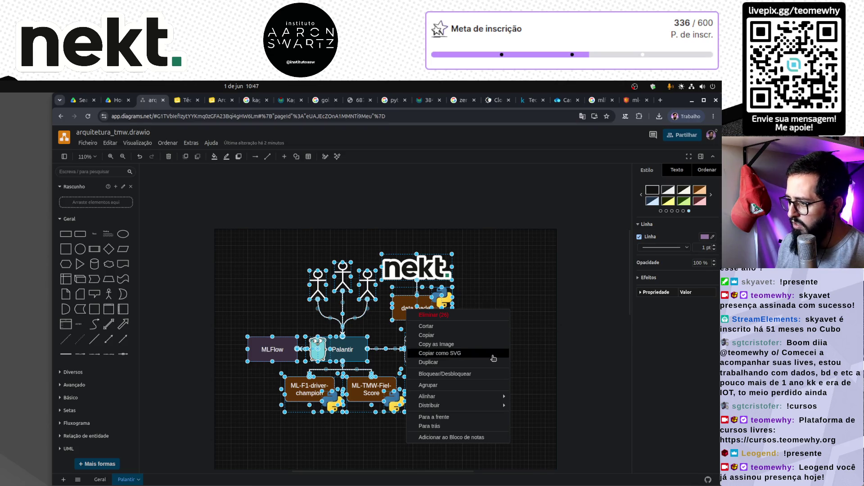
click(531, 266)
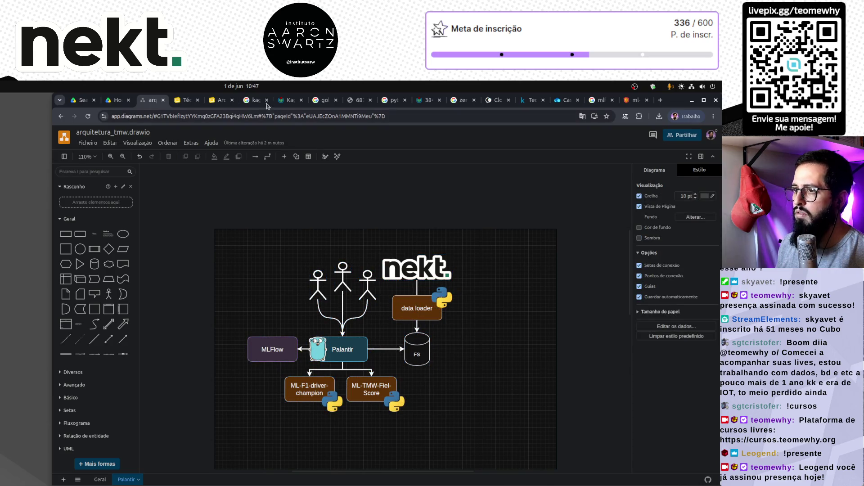
click(220, 100)
click(413, 322)
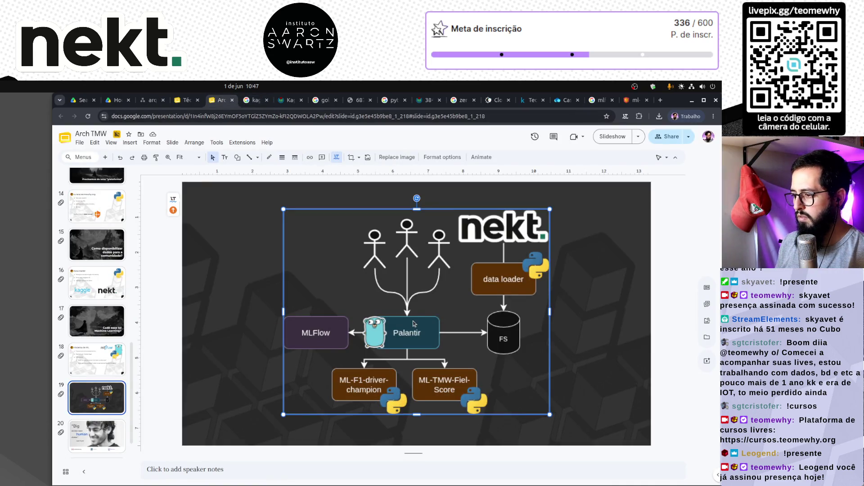
Step: Browse slides 18 and 17 and slide 6's full Palantir diagram, then step back to slide 17
click(590, 273)
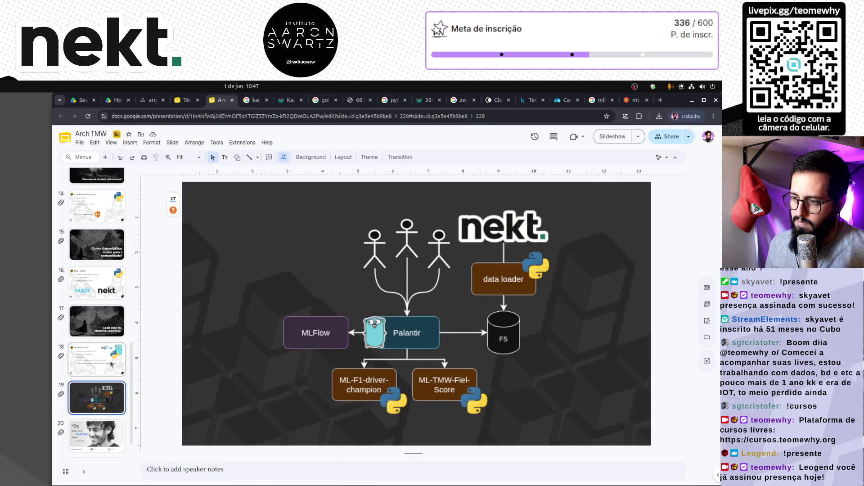
click(100, 351)
click(107, 323)
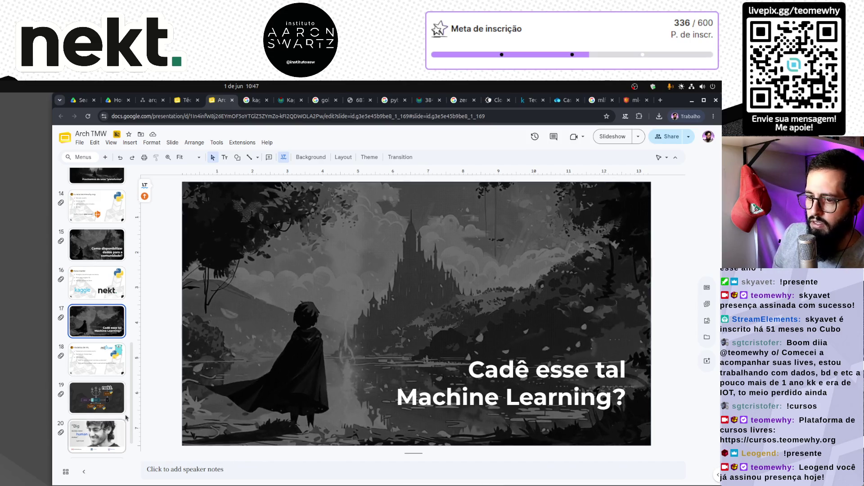
scroll(96, 364, up, 4)
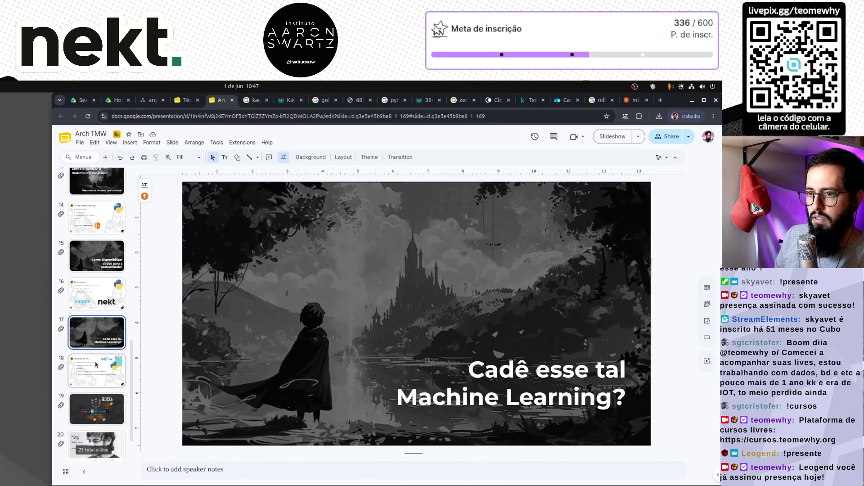
scroll(99, 360, up, 5)
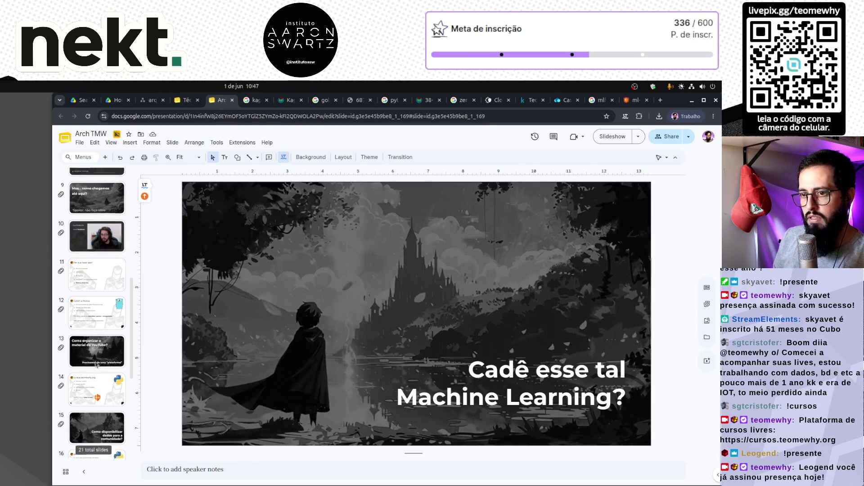
click(104, 271)
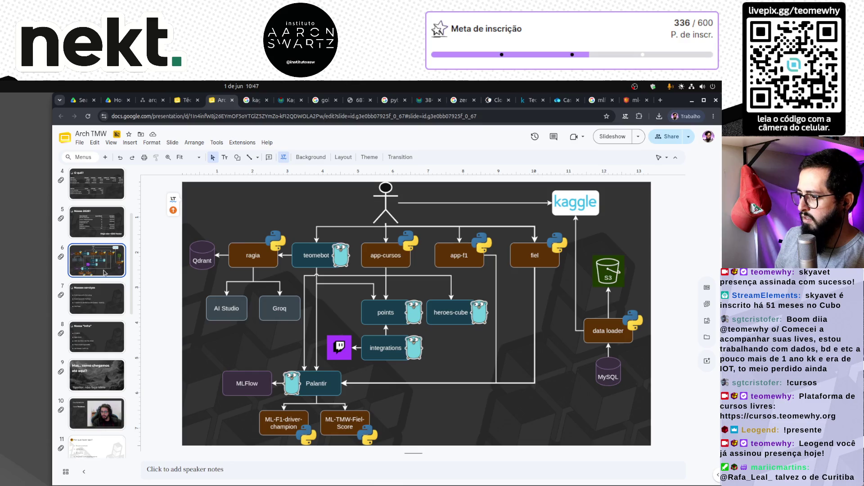
scroll(101, 396, down, 10)
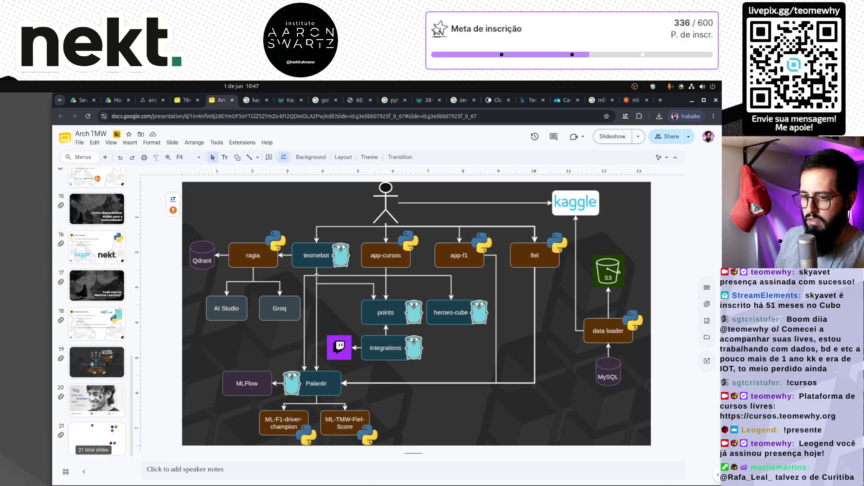
key(Up)
key(Up)
key(Up)
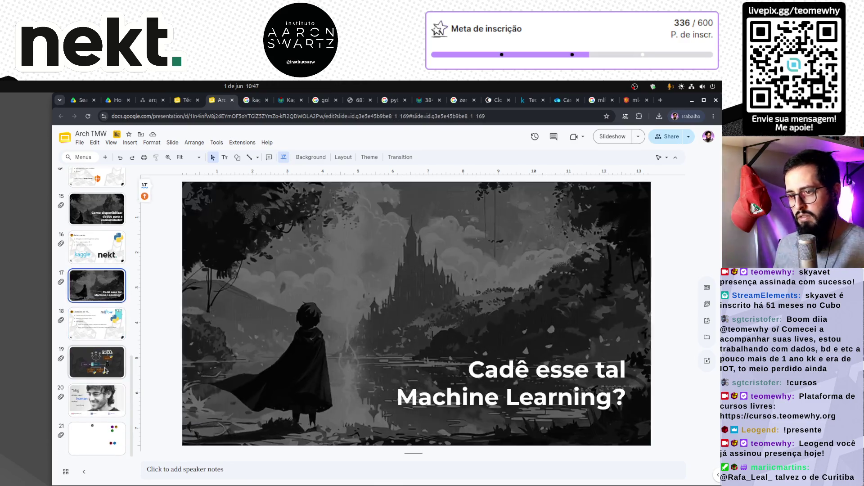
Step: Duplicate the castle-image slide 17 as slide 20 and retitle it 'IA First?'
click(106, 370)
key(ctrl+v)
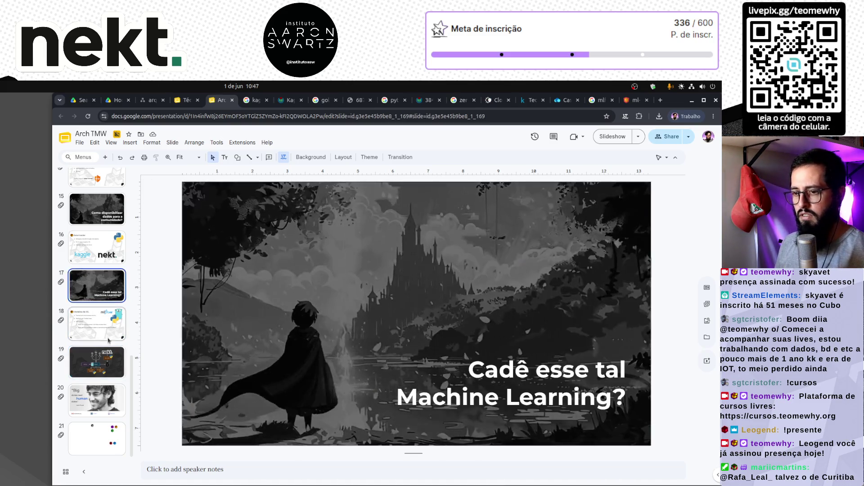
triple_click(509, 402)
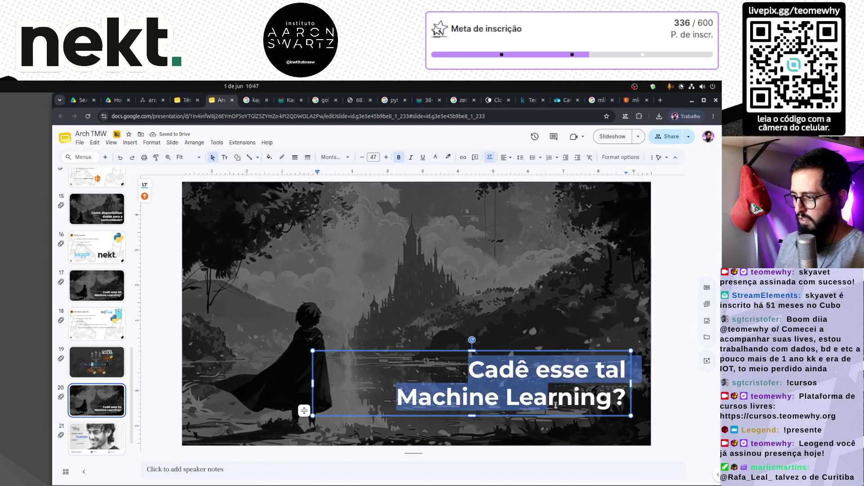
drag(555, 405, 625, 406)
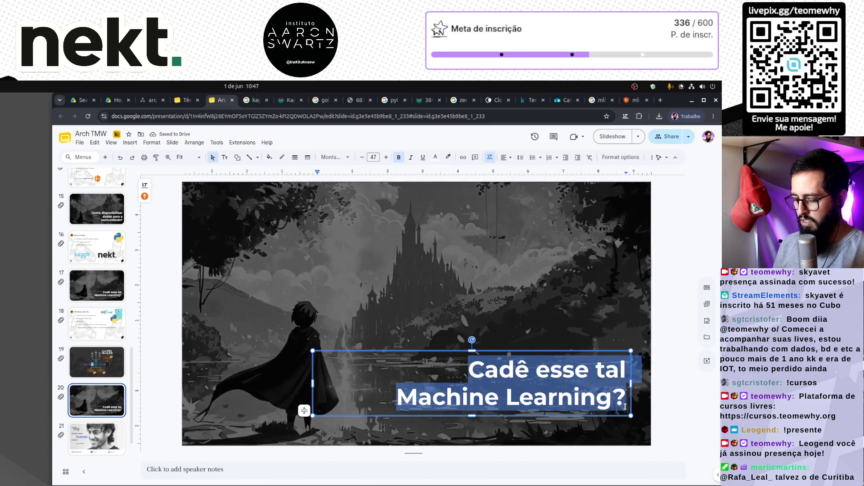
text(IA Firts)
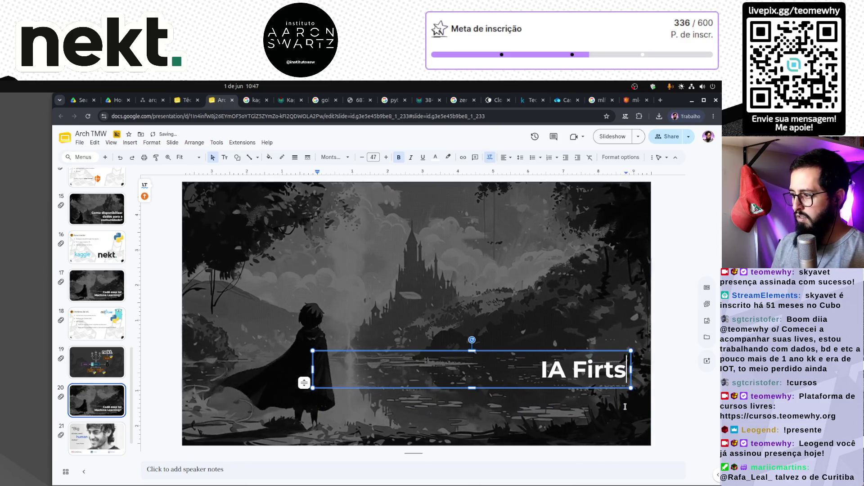
key(BackSpace)
key(BackSpace)
text(st?)
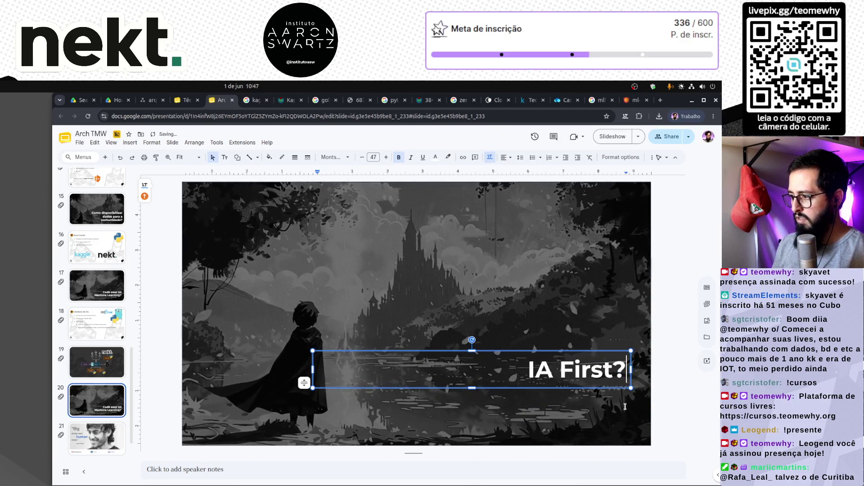
click(447, 285)
Step: Select the IA First? box, move to slide 21, and switch to the Porque ensinar de graça deck
click(573, 388)
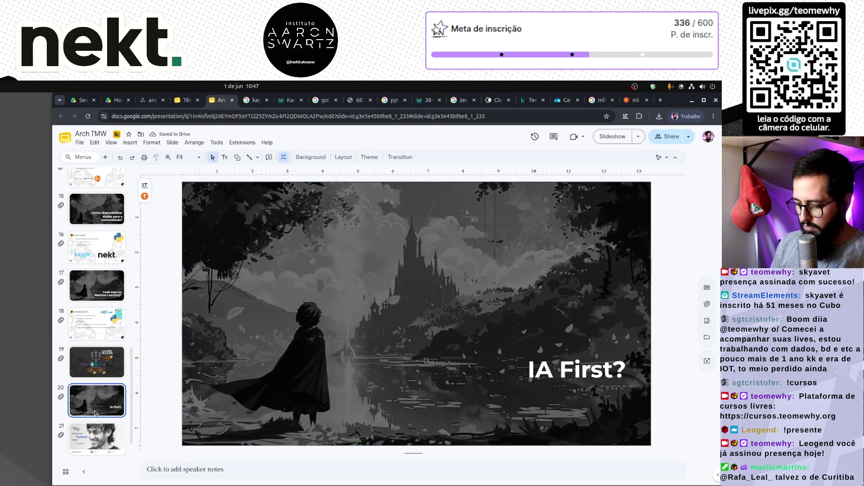
key(Down)
key(ctrl+Page_Up)
Step: Pick slide 32 in the other deck and paste the copied slide after the Palantir diagram in Arch TMW
scroll(101, 372, down, 3)
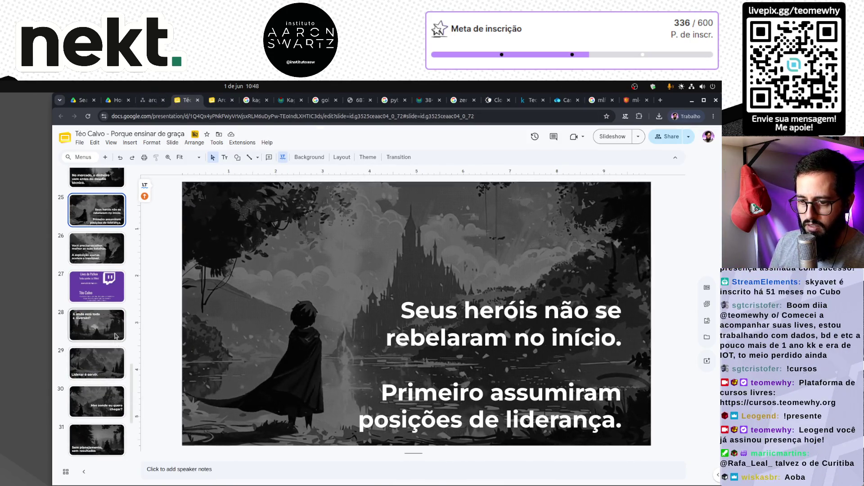
scroll(115, 335, down, 3)
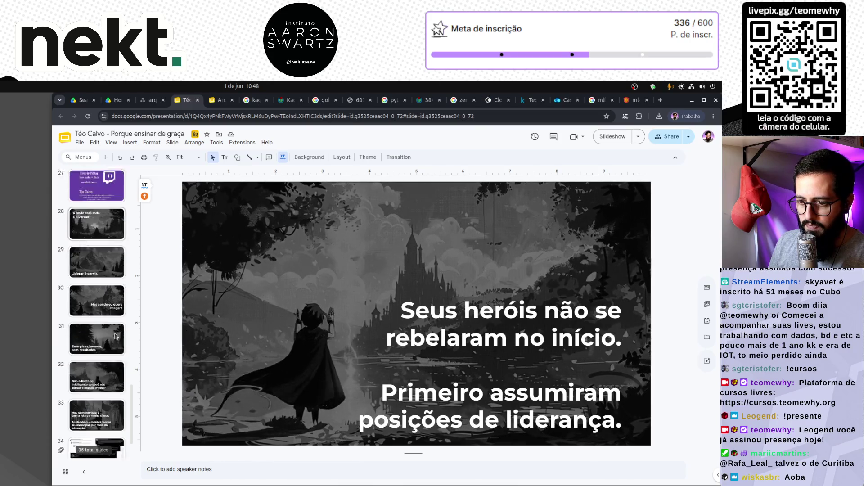
click(113, 341)
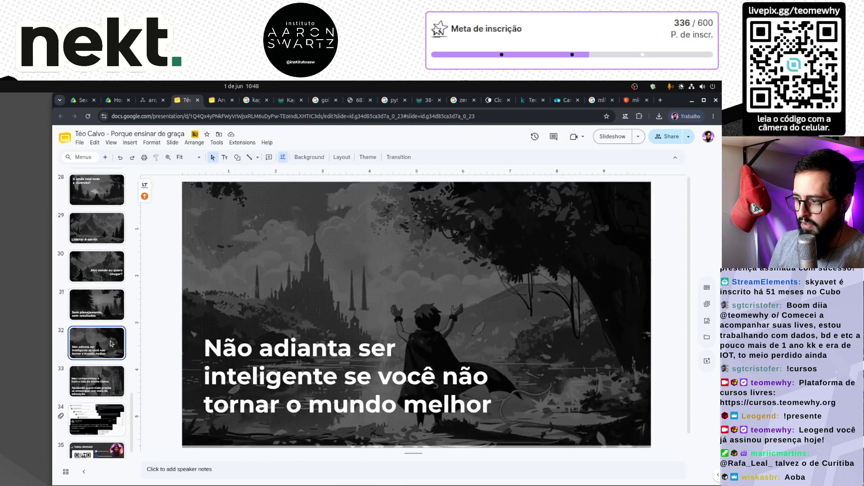
key(ctrl+Tab)
key(Up)
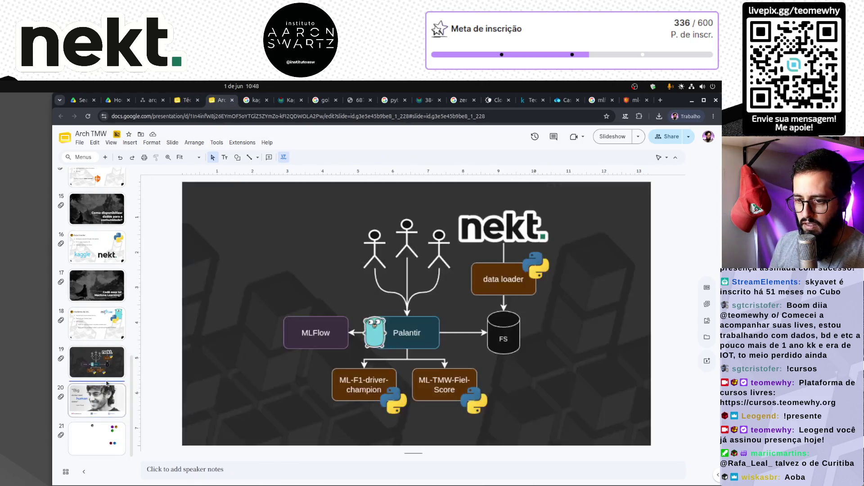
key(ctrl+v)
Step: Replace the pasted slide's text with 'Sabor IA' and move its box lower
click(412, 398)
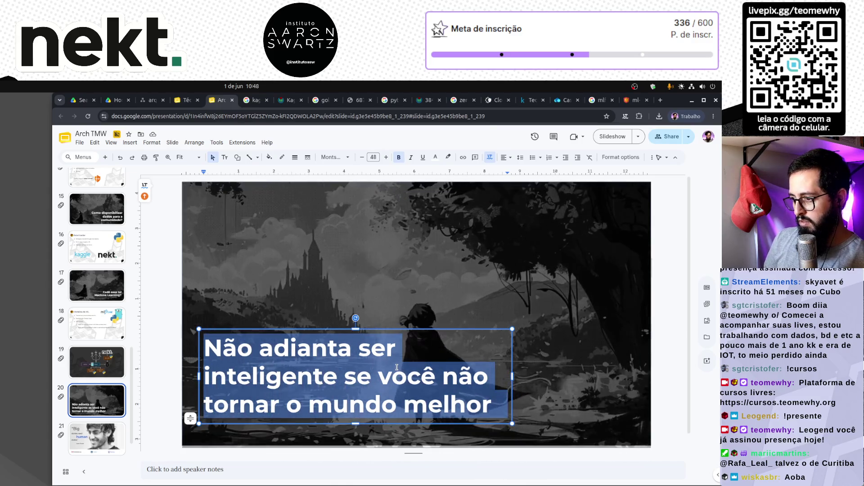
text(Sabor IA)
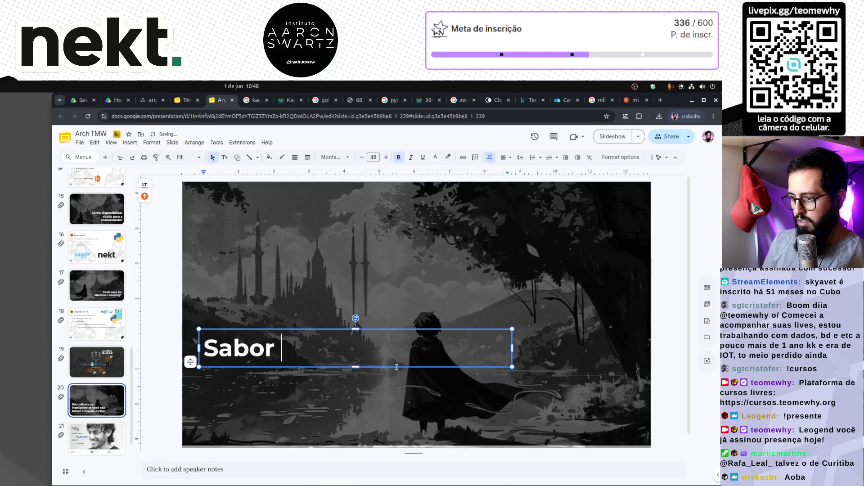
key(Escape)
key(Escape)
click(259, 360)
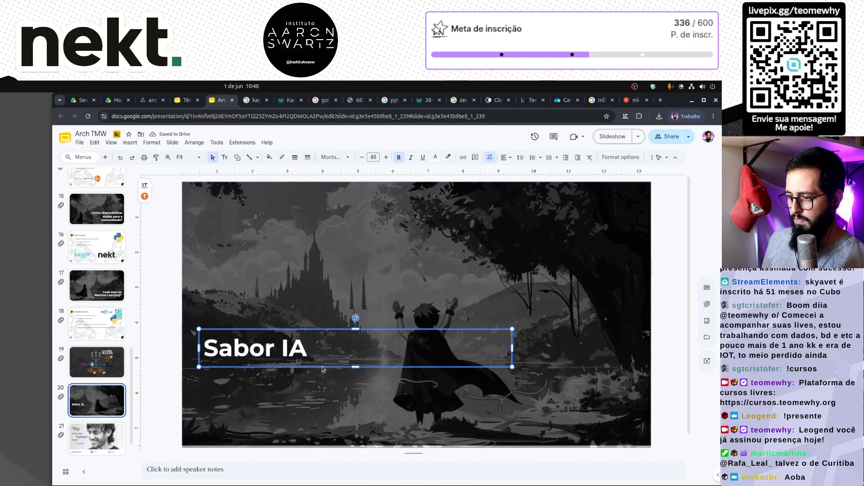
drag(242, 350, 242, 395)
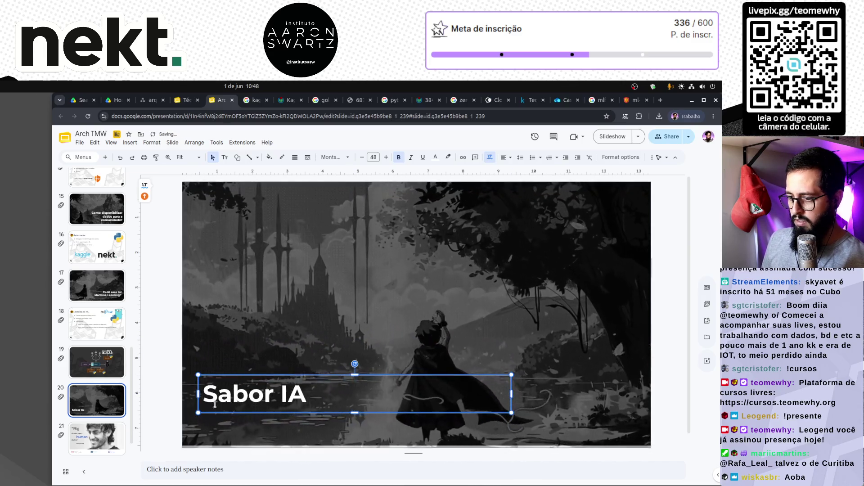
Step: Set the Sabor IA text to font size 60 and compare it with the Palantir diagram slide
click(241, 395)
triple_click(242, 395)
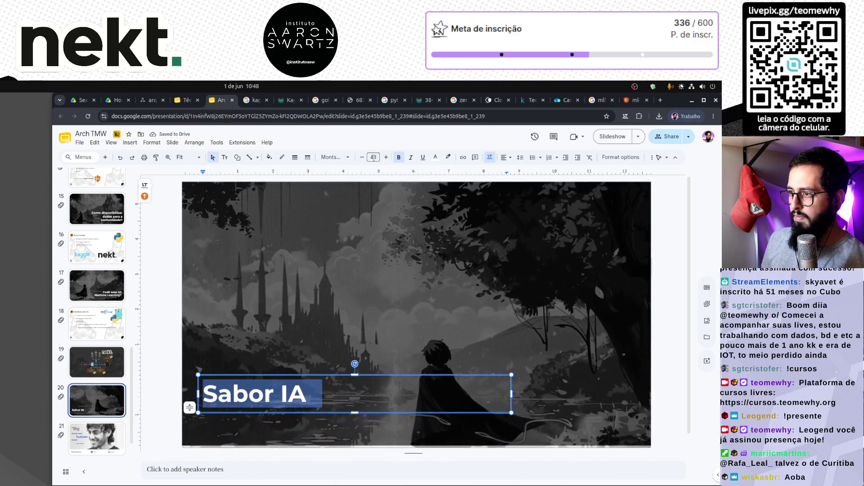
click(373, 157)
click(373, 327)
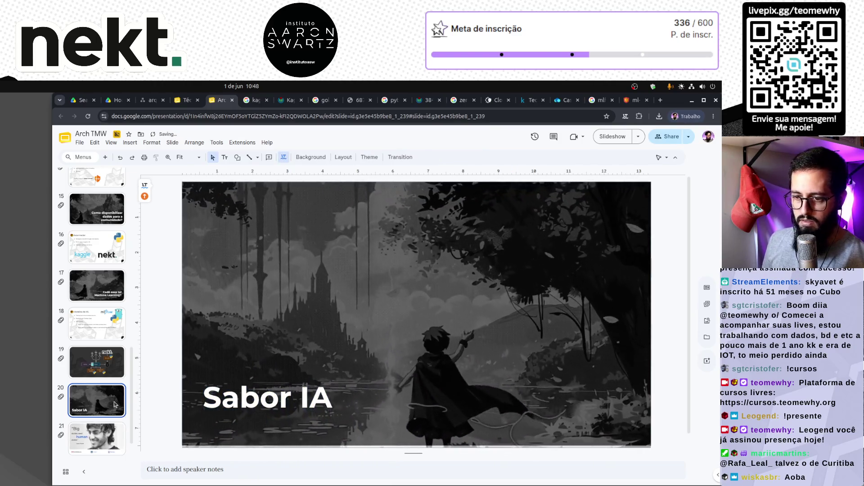
click(107, 365)
click(108, 400)
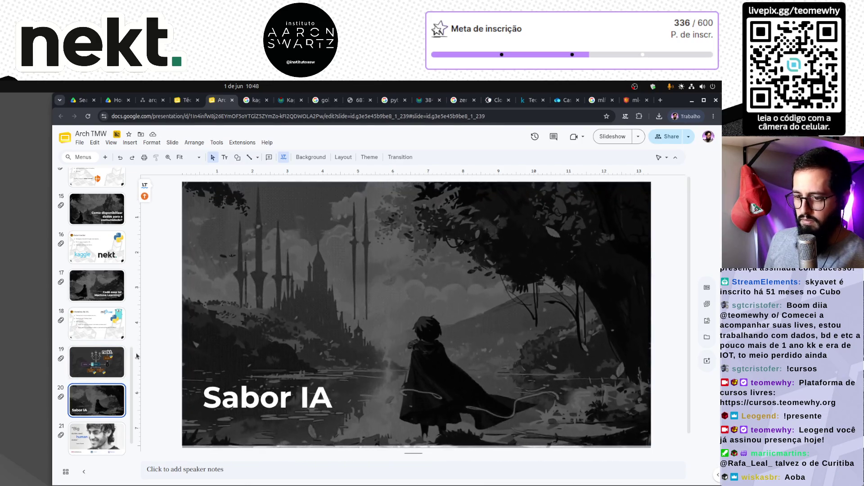
Step: Paste a copy of Modelos de ML after Sabor IA and delete its gopher image
click(97, 323)
click(114, 409)
key(ctrl+v)
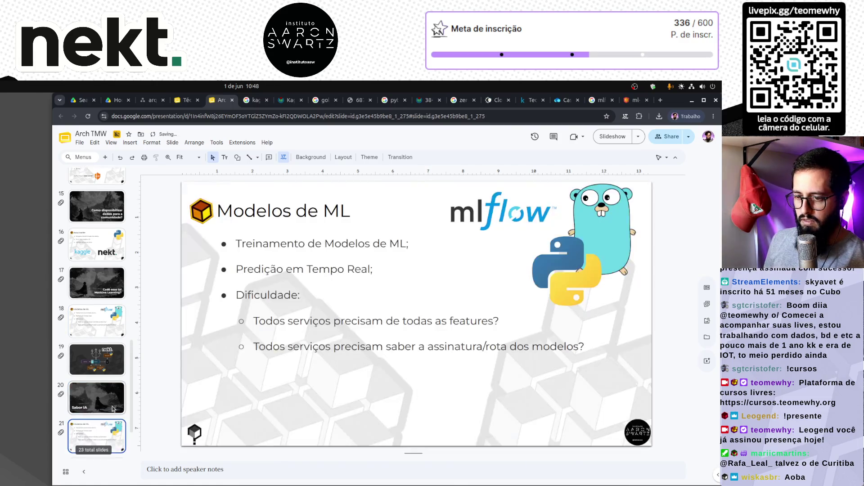
click(590, 192)
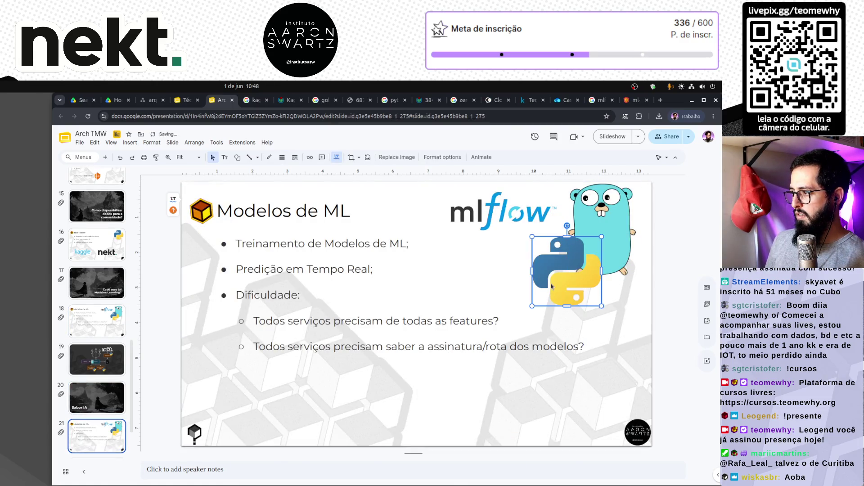
key(Delete)
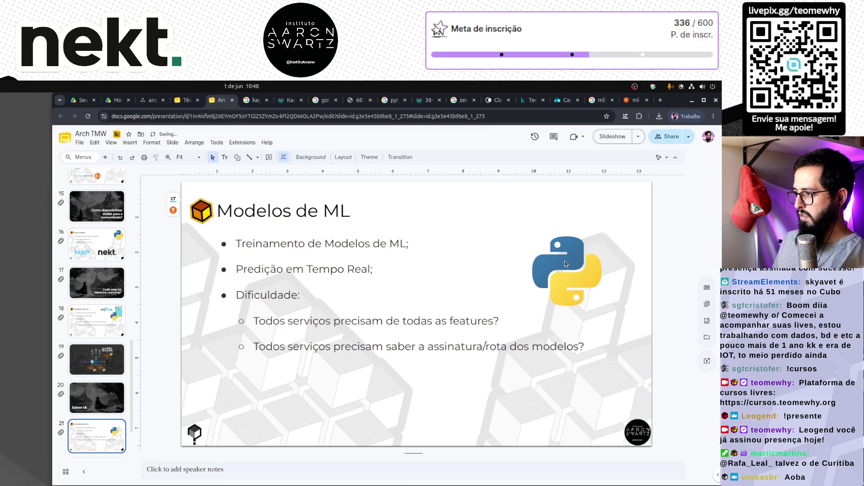
Step: Copy the Python logo from the data-loader slide onto the new slide 21
scroll(107, 274, up, 1)
click(107, 273)
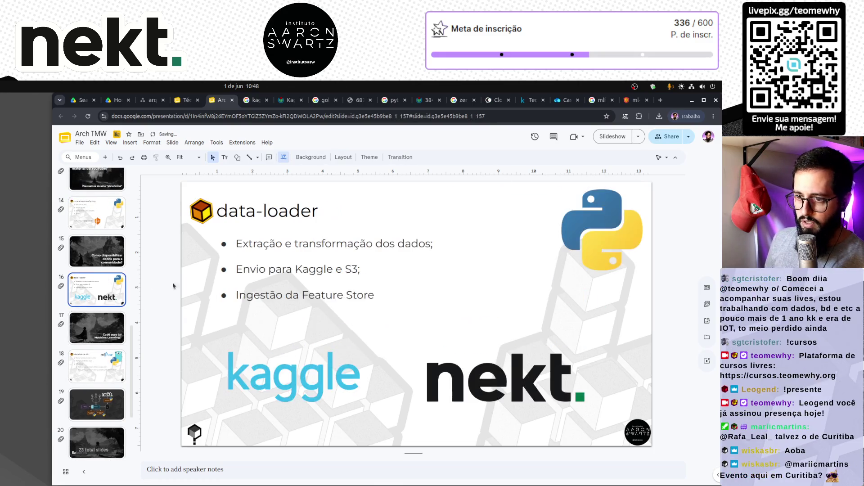
click(602, 229)
scroll(114, 415, down, 3)
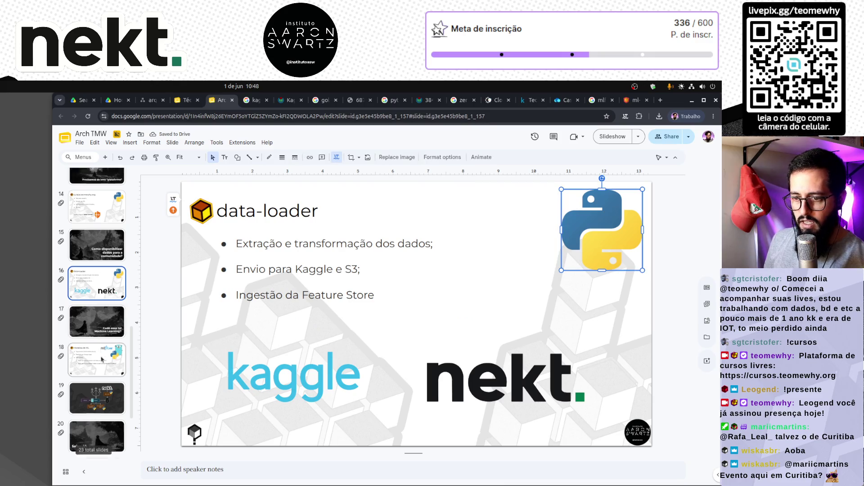
click(104, 363)
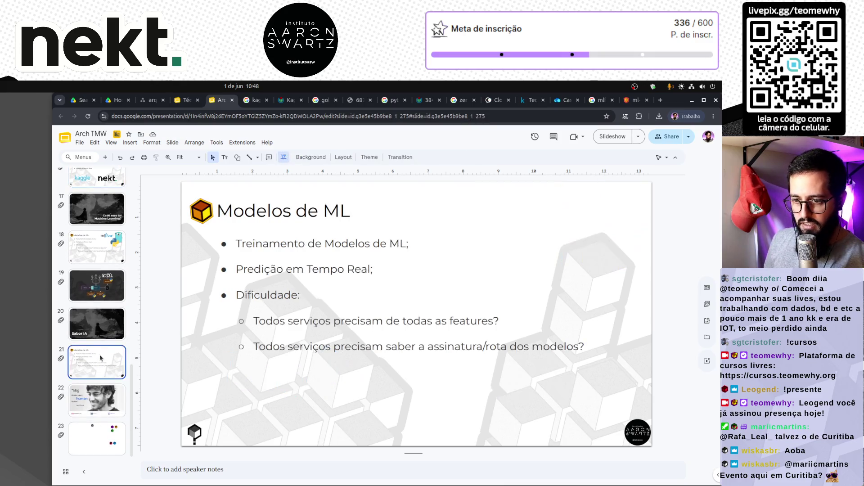
key(ctrl+v)
click(676, 239)
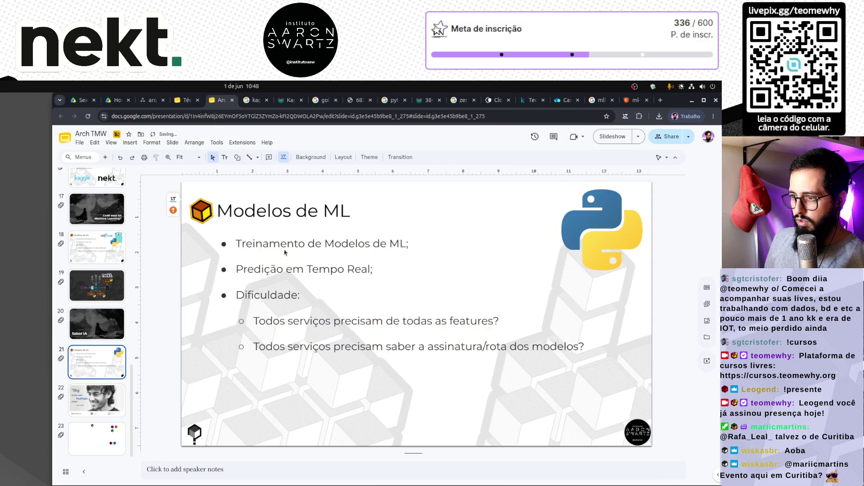
Step: Retitle slide 21 'Magia com R', keeping its ML training bullets
click(240, 207)
triple_click(239, 207)
text(R)
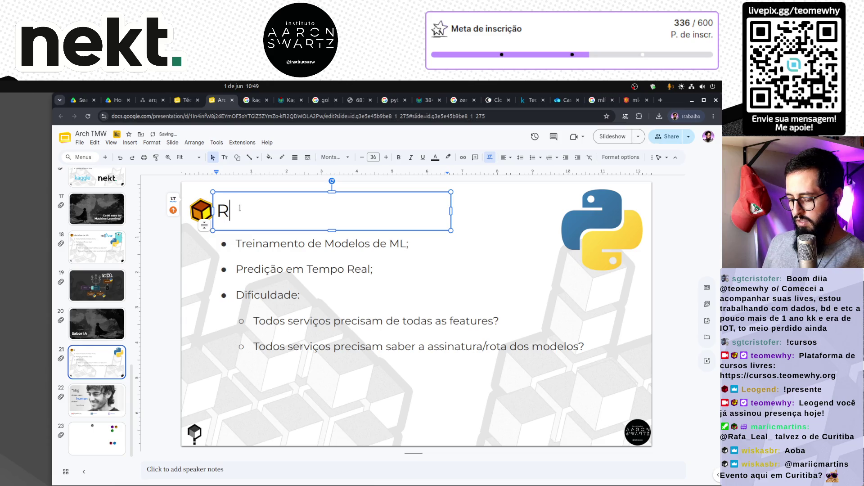
key(BackSpace)
text(Mar)
key(BackSpace)
text(gia com R)
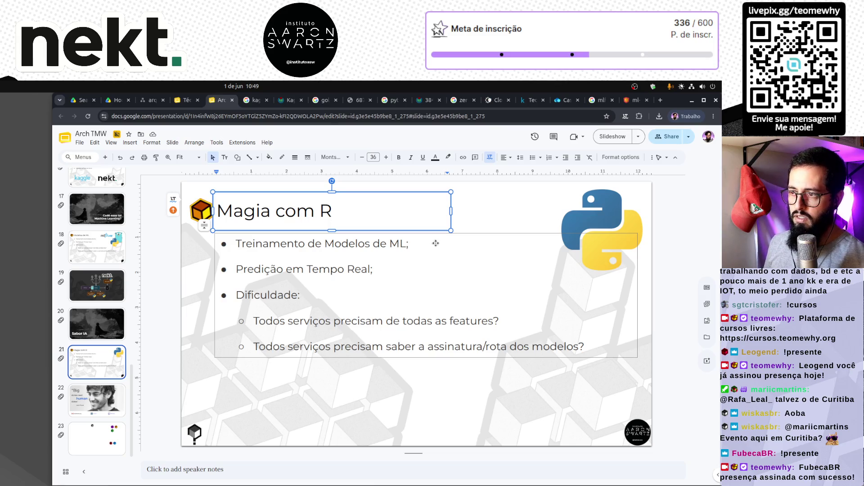
click(314, 245)
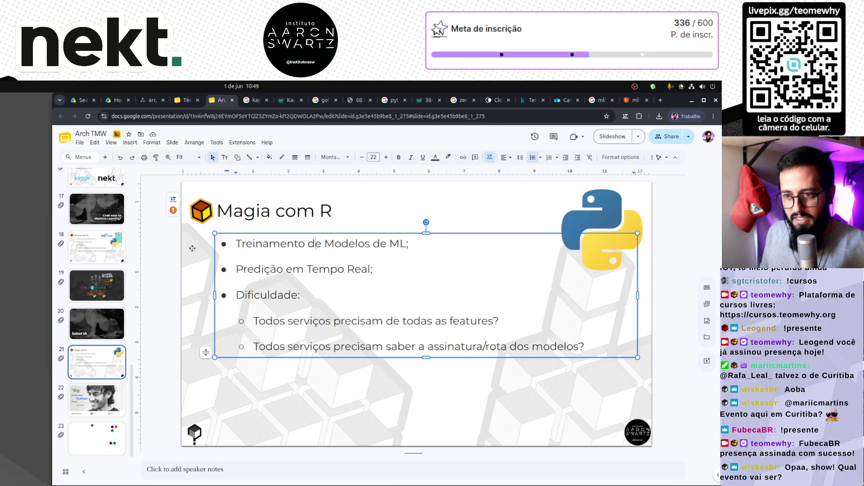
click(107, 278)
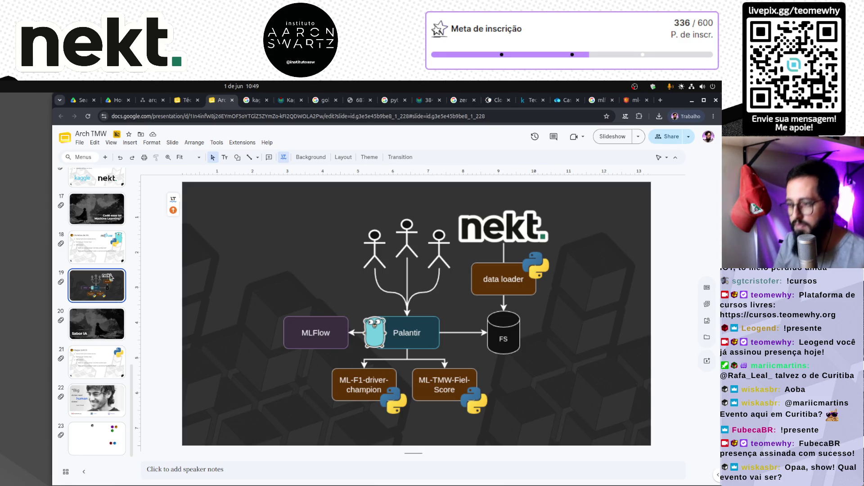
Step: Step ahead to the Aaron Swartz quote slide, then switch to the arquitetura_tmw.drawio diagram
click(92, 367)
click(92, 410)
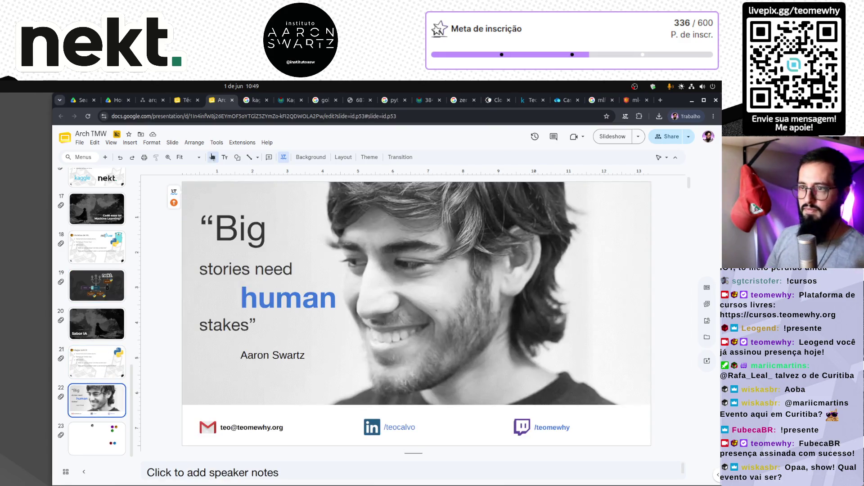
click(151, 100)
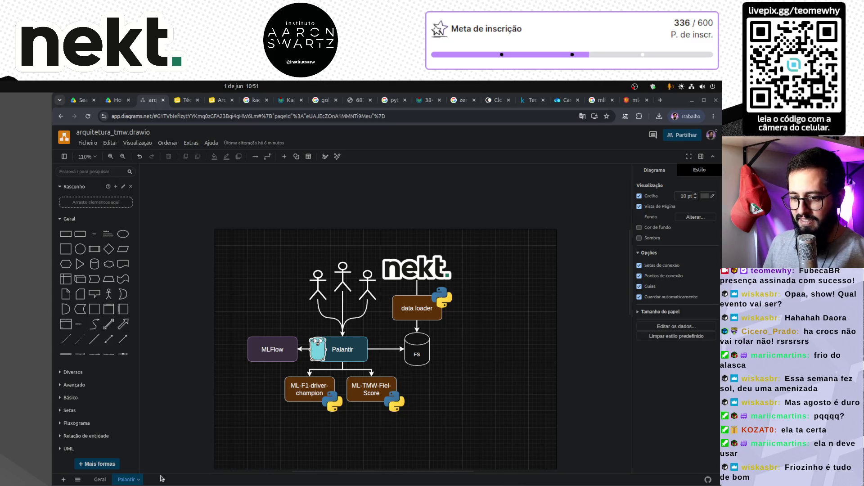
Step: Add a new draw.io page named 'Ragia'
click(63, 480)
double_click(152, 479)
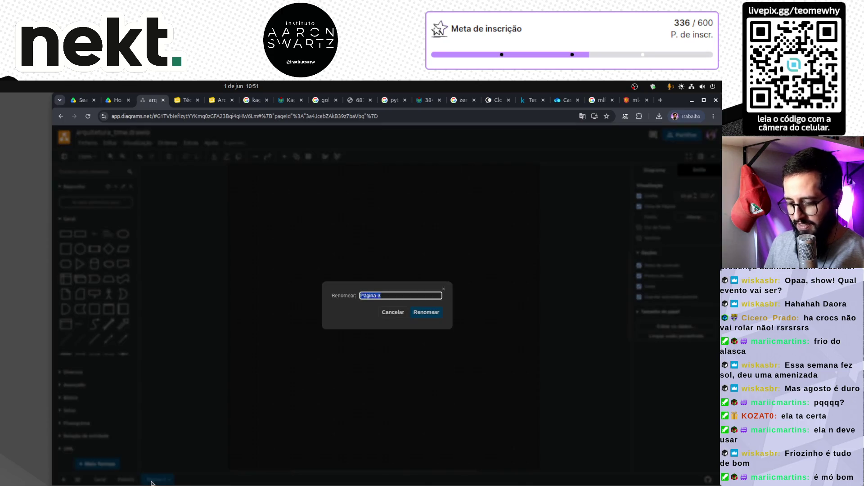
text(Rag)
key(Return)
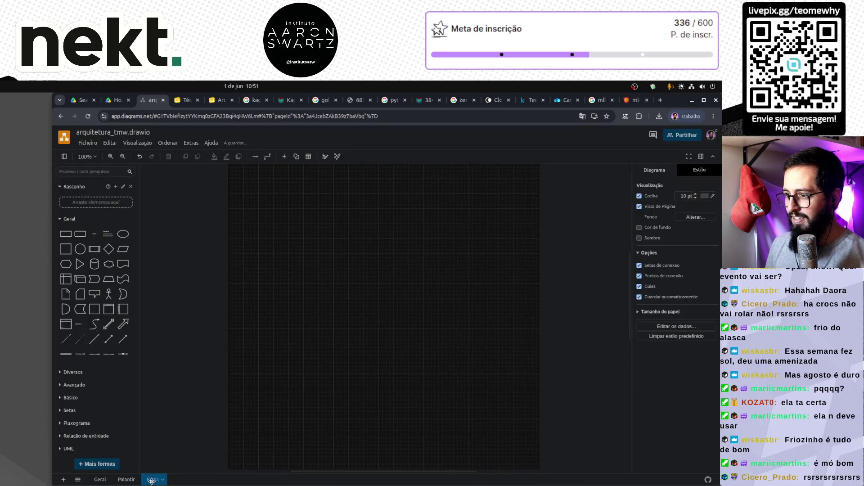
Step: Paste the Ragia architecture diagram with mlflow onto the page and clear the Usuário actor's label
key(ctrl+v)
click(249, 355)
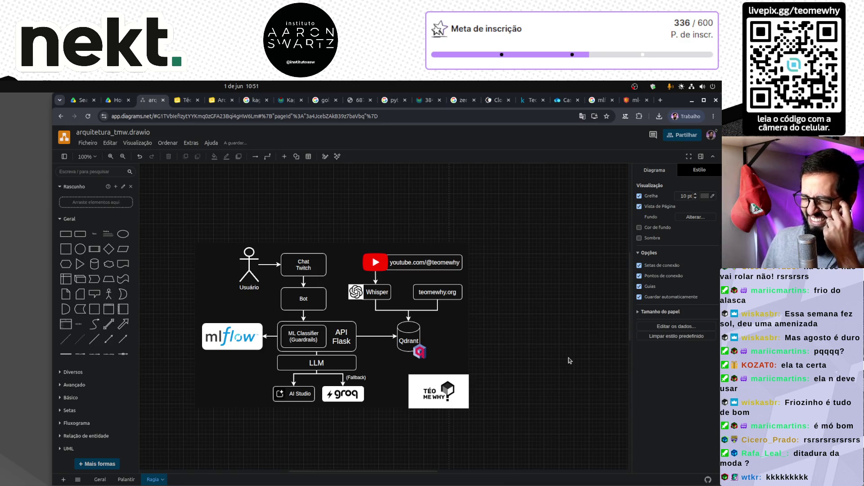
double_click(256, 287)
key(BackSpace)
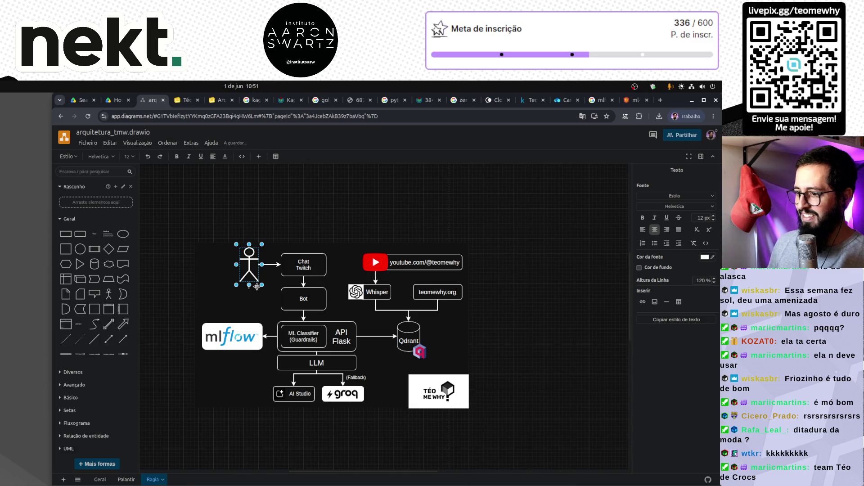
click(303, 215)
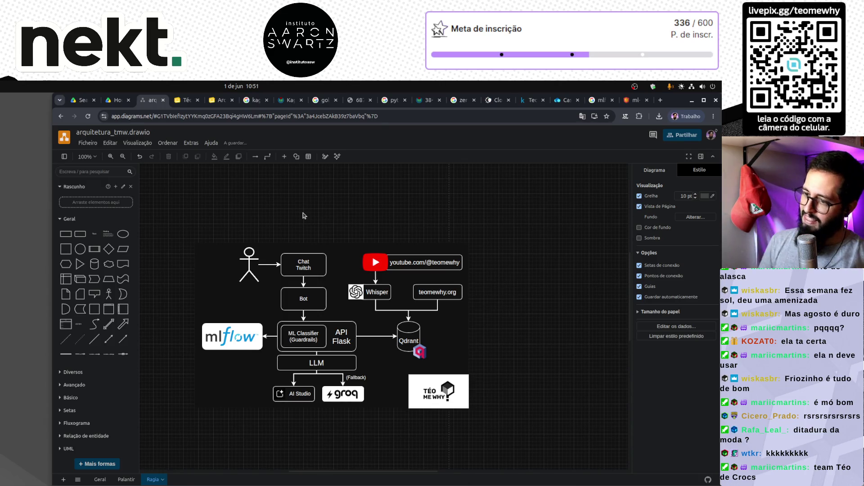
click(234, 346)
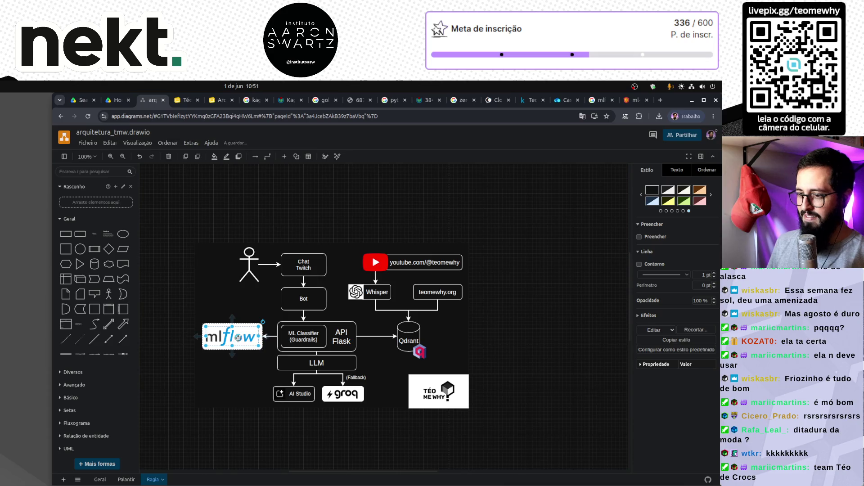
click(259, 476)
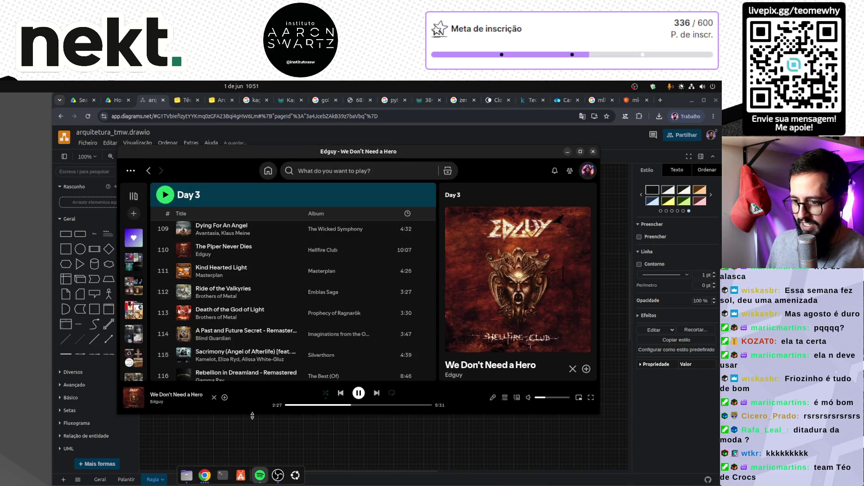
Step: Add the playing song We Don't Need a Hero to the Day 3 playlist
scroll(294, 308, down, 4)
scroll(295, 307, up, 5)
scroll(295, 308, up, 5)
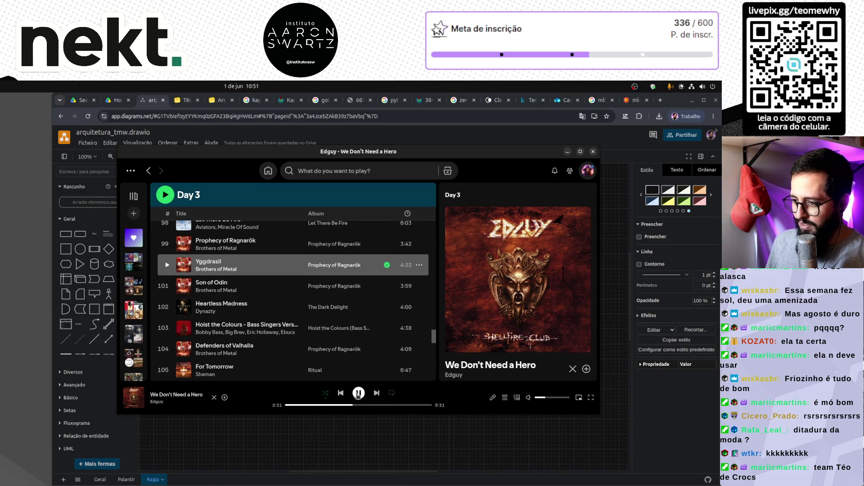
scroll(270, 349, down, 3)
right_click(193, 394)
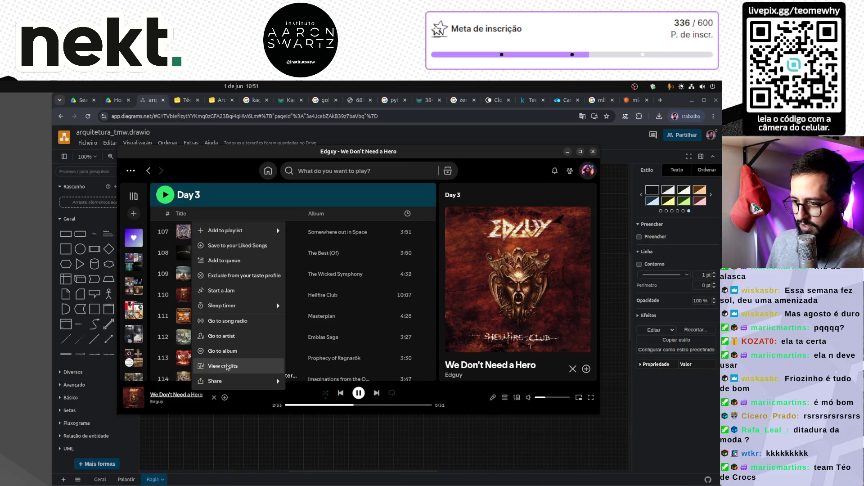
mouse_move(242, 235)
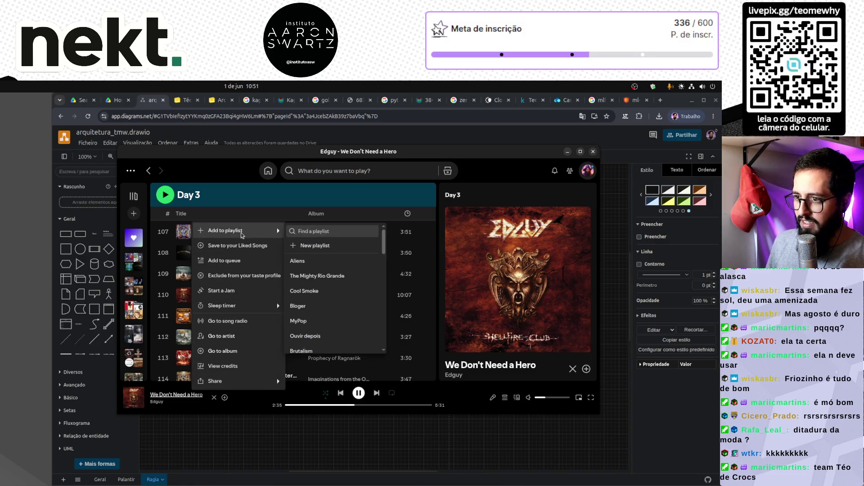
scroll(330, 315, down, 1)
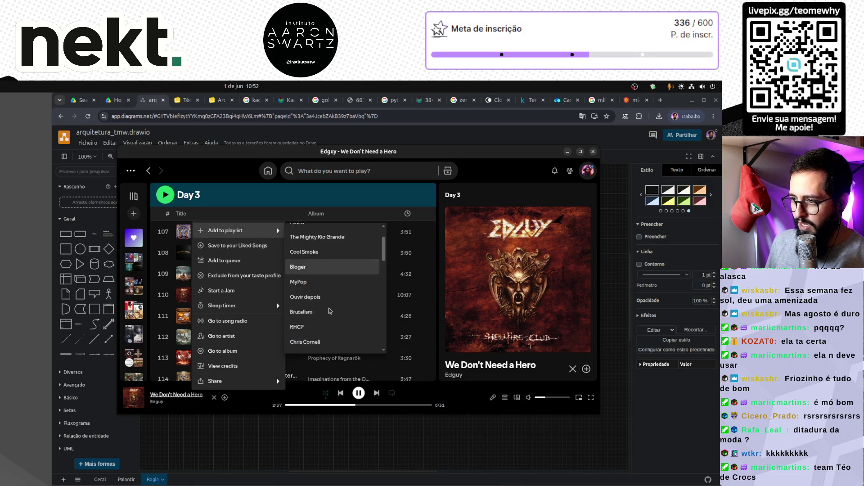
click(329, 309)
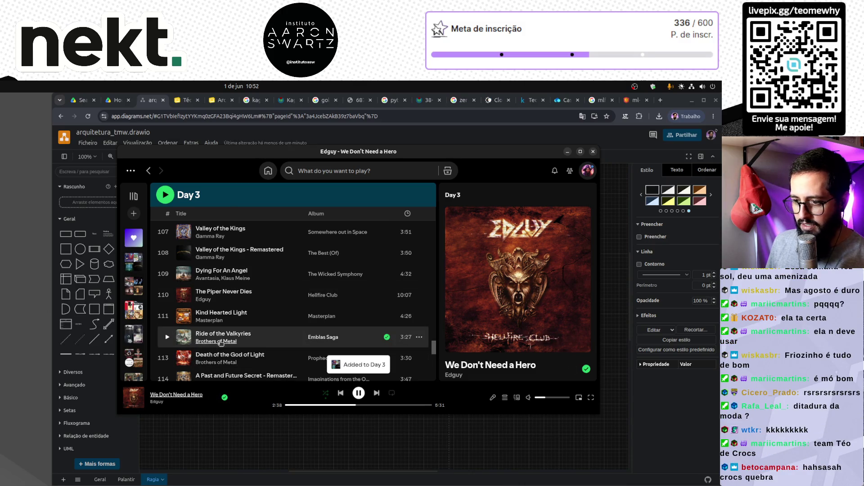
Step: Rewind to about 2:46 and play We Don't Need a Hero from the Day 3 playlist
scroll(220, 343, down, 5)
scroll(221, 343, down, 3)
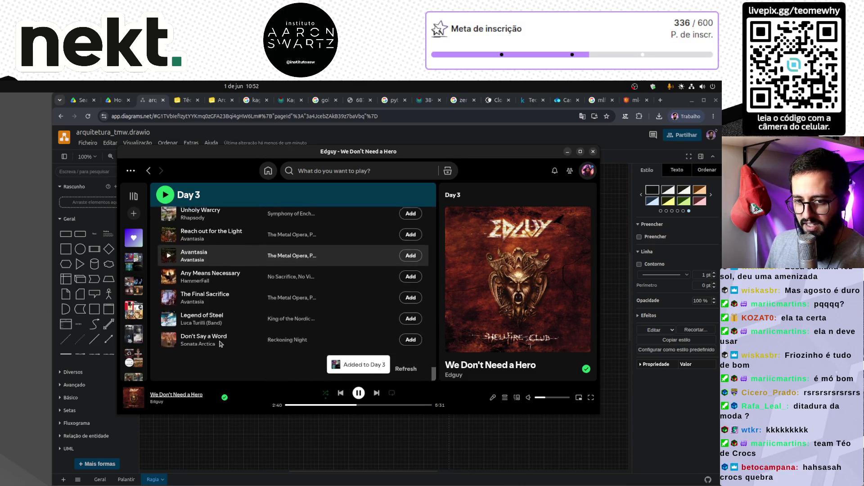
scroll(247, 336, up, 5)
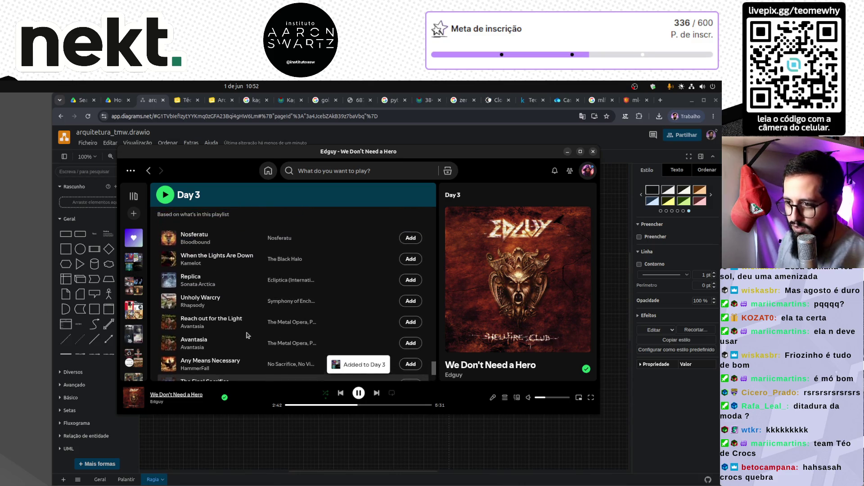
scroll(231, 298, up, 4)
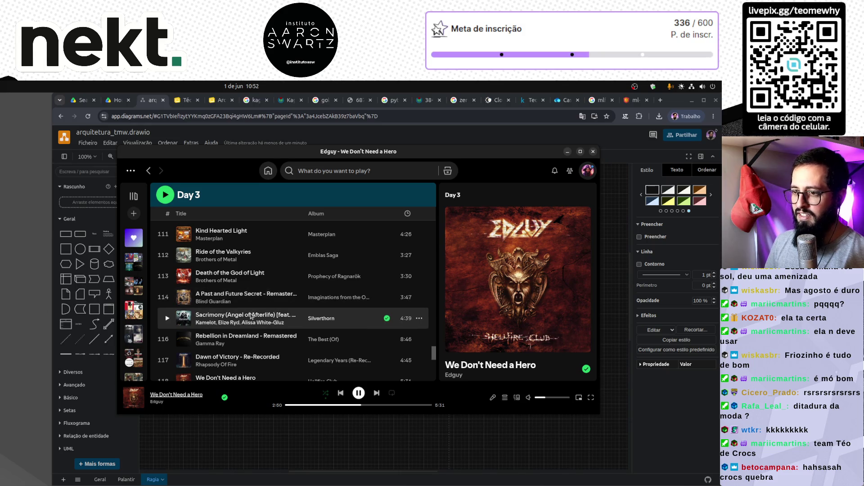
scroll(251, 316, up, 2)
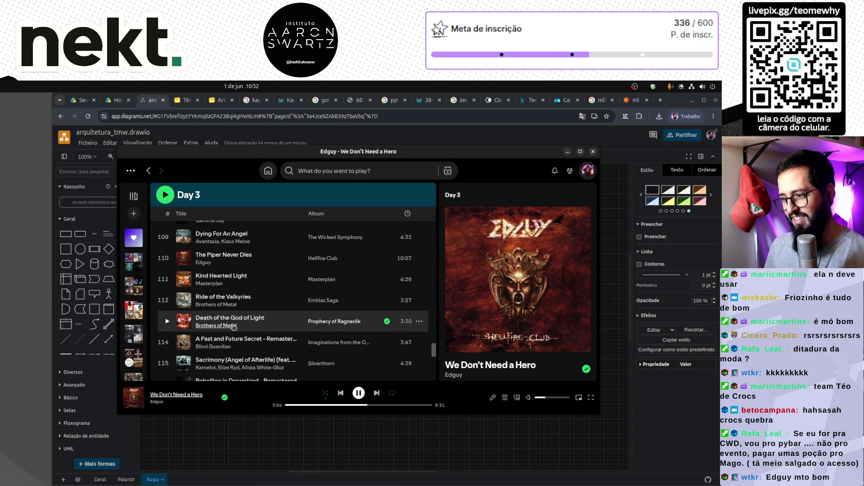
scroll(233, 327, down, 3)
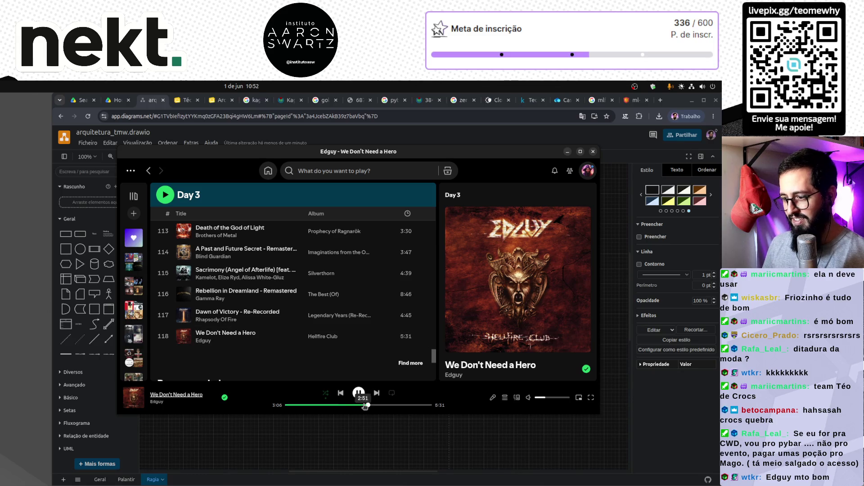
click(167, 337)
click(359, 405)
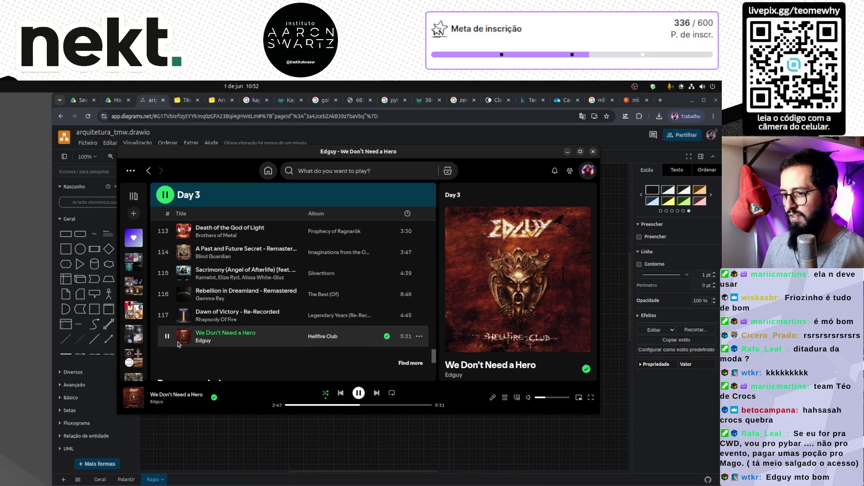
click(245, 450)
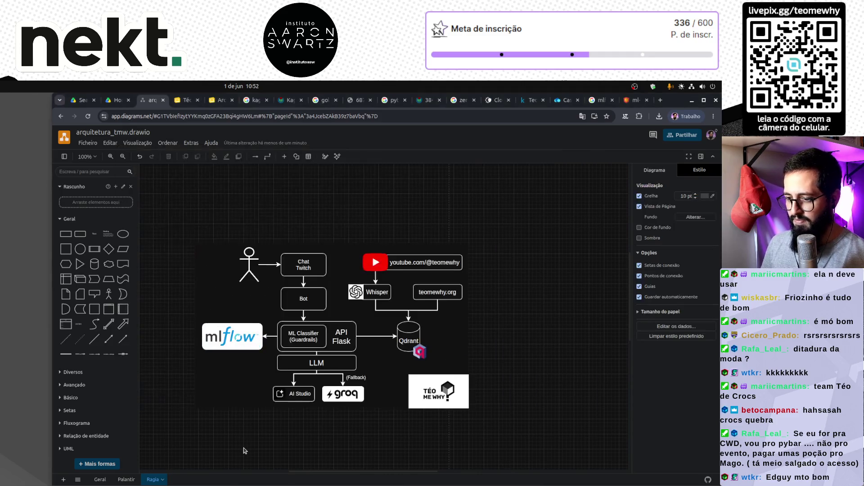
Step: Delete the Téo Me Why logo and the dark background rectangle from the Ragia page
click(457, 394)
key(Delete)
click(457, 394)
key(Delete)
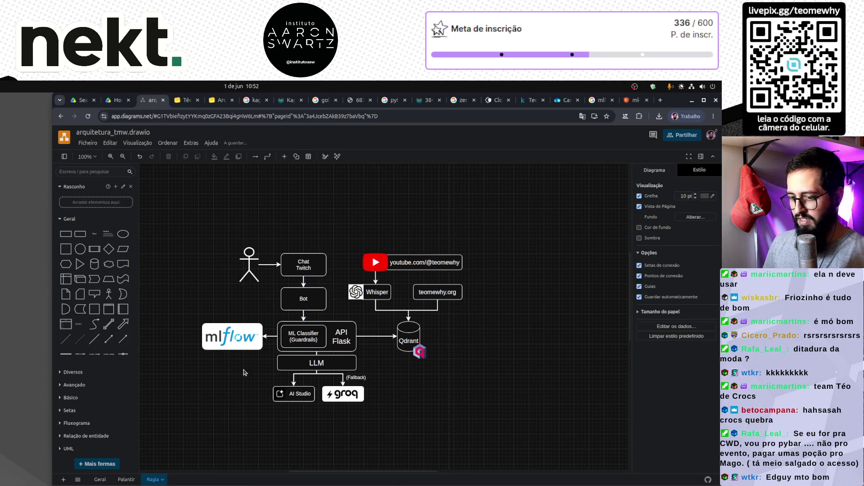
Step: Copy the teomebot shape with its gopher logo from the Geral page
click(99, 480)
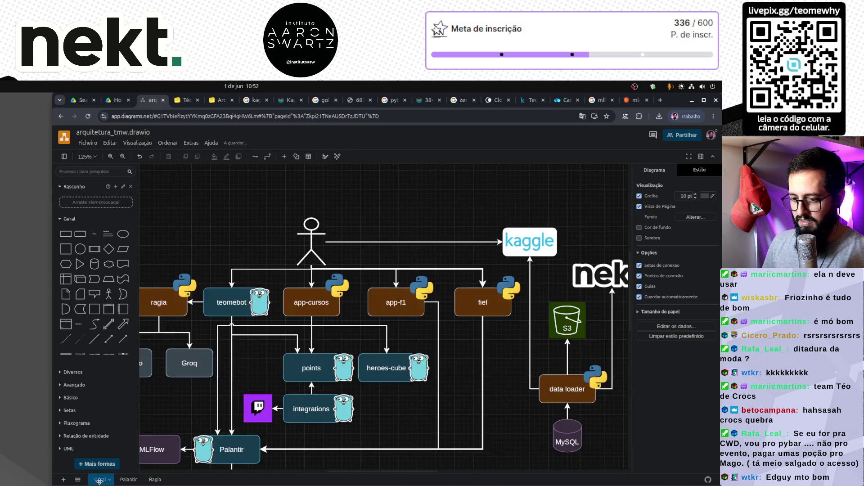
click(234, 306)
key(Escape)
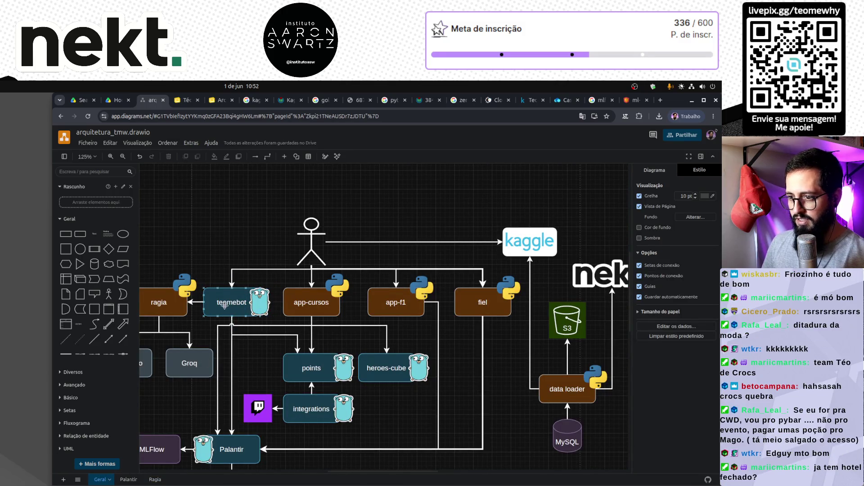
click(256, 310)
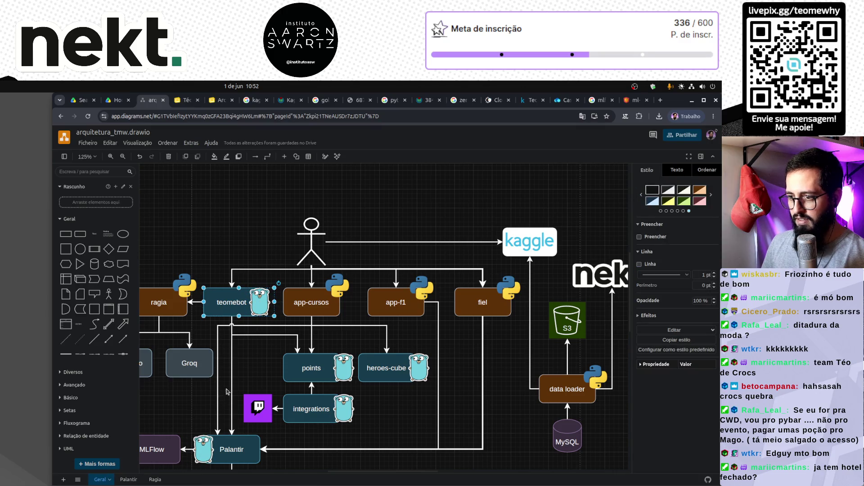
Step: On the Ragia page, swap the Bot box for the pasted teomebot shape in the same spot
click(129, 479)
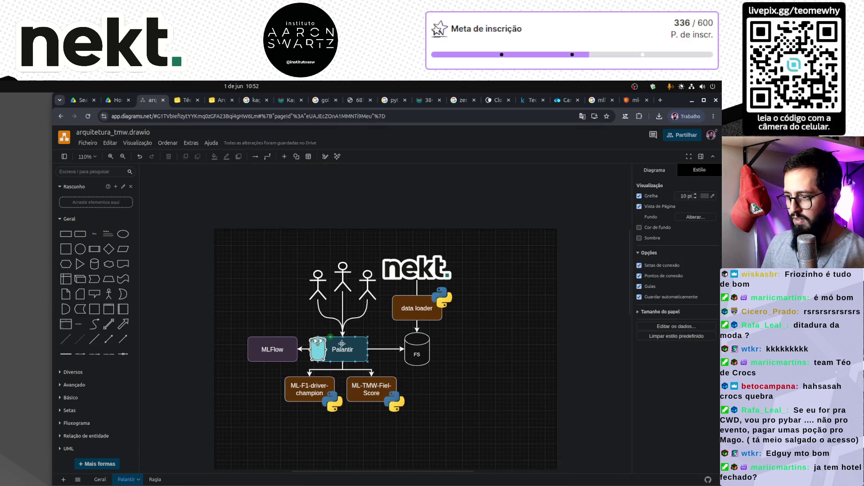
click(152, 479)
click(314, 296)
key(Delete)
key(ctrl+v)
drag(333, 308, 306, 304)
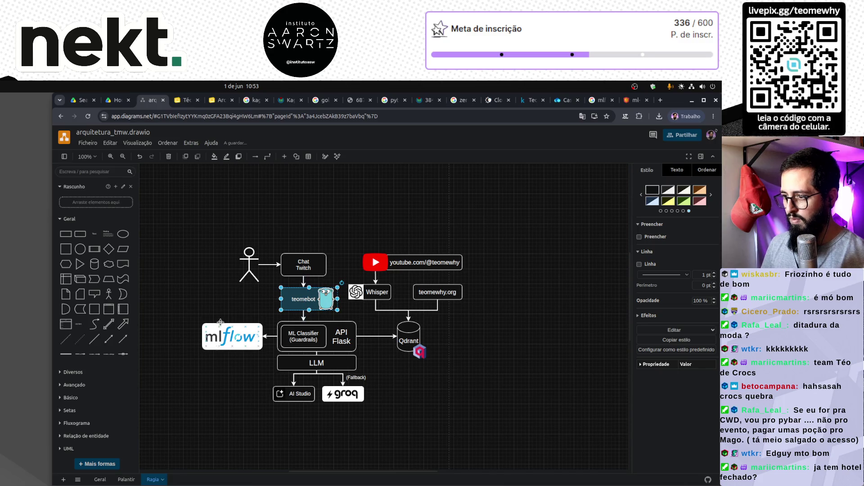
click(219, 308)
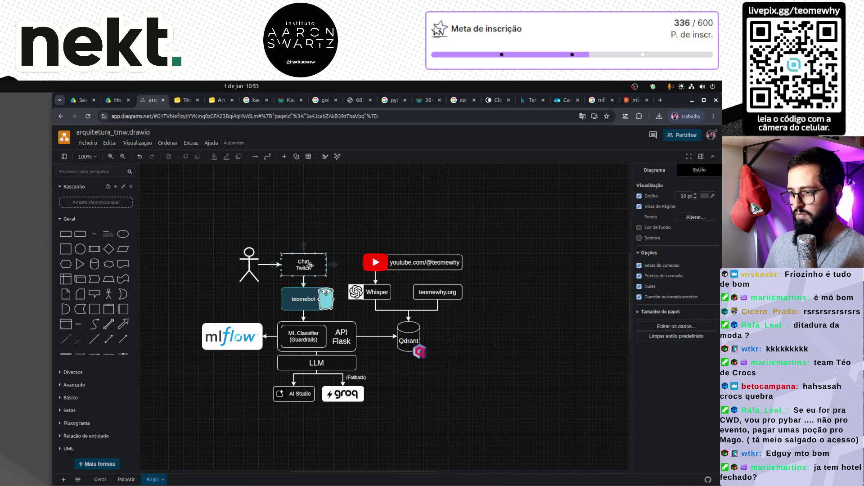
click(100, 479)
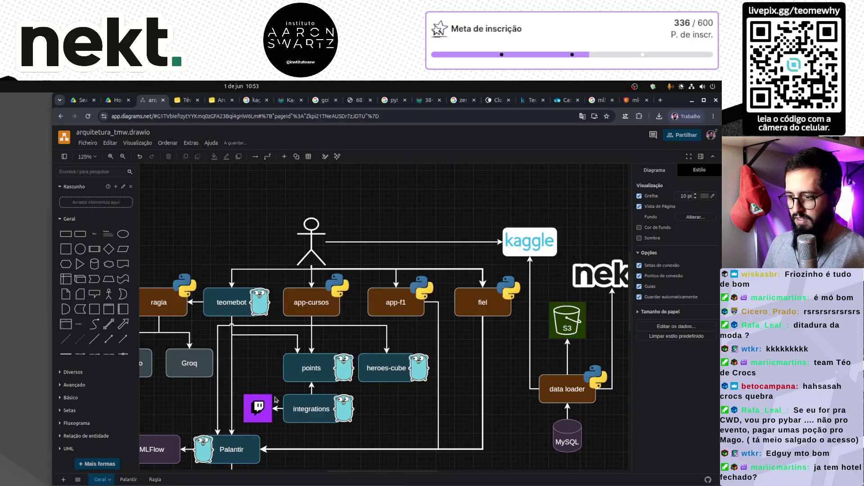
Step: Paste the Twitch icon from the Geral page beside the Chat Twitch box on the Ragia page
click(259, 408)
click(153, 479)
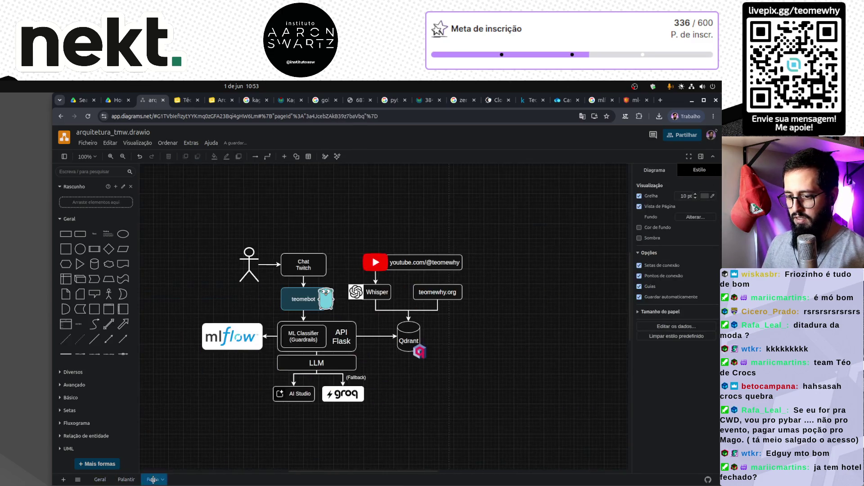
scroll(327, 262, up, 5)
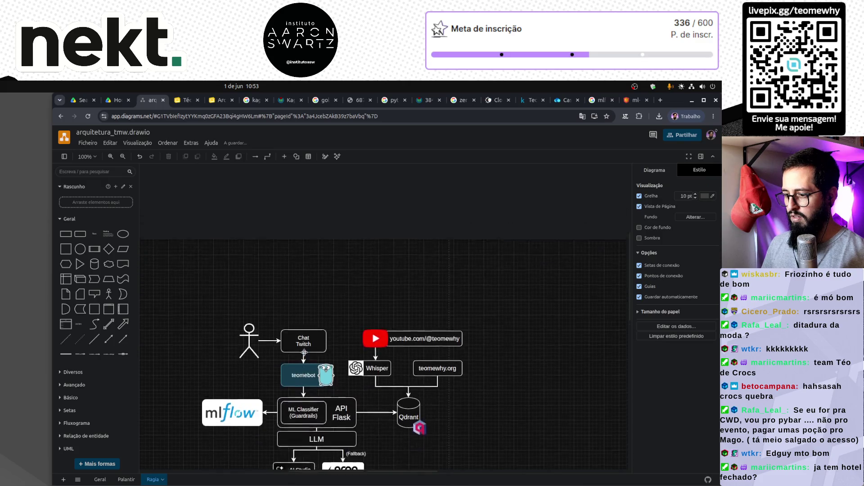
scroll(306, 349, up, 1)
key(ctrl+v)
drag(432, 374, 350, 371)
click(346, 285)
Step: Stretch the Chat Twitch box over the Twitch icon and left-align its label
scroll(345, 284, down, 3)
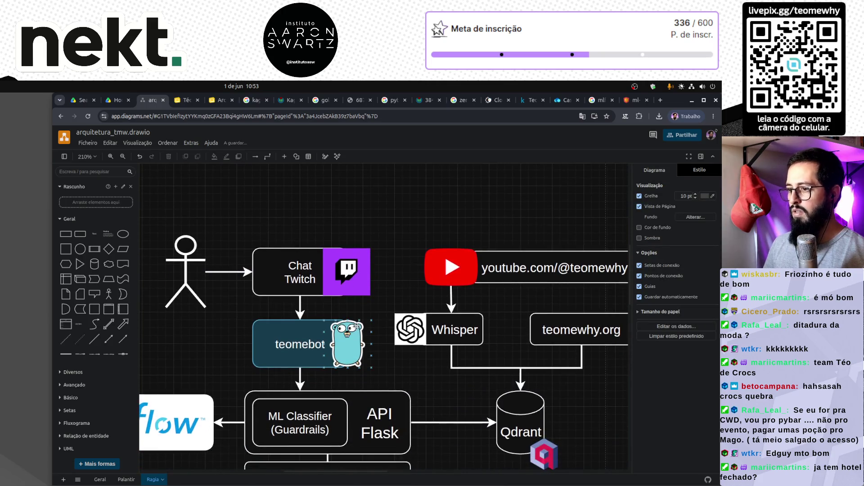
click(293, 254)
drag(347, 272, 371, 272)
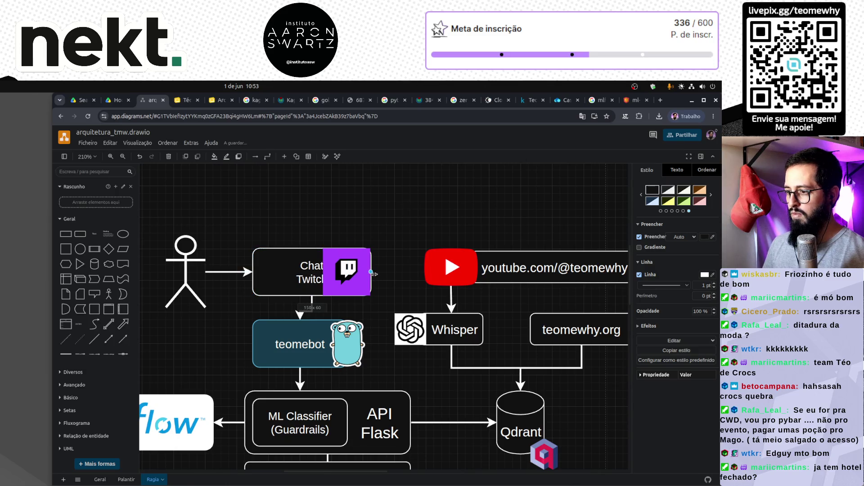
double_click(299, 273)
click(213, 156)
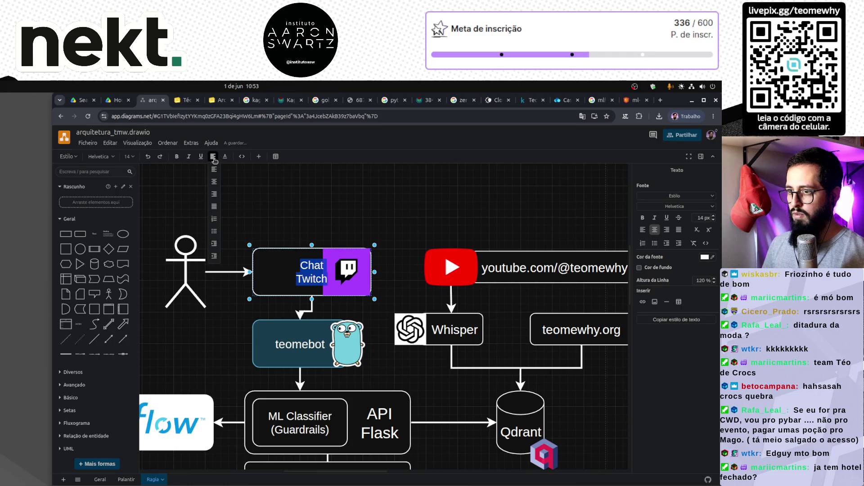
click(214, 176)
click(241, 232)
Step: Re-edit the Chat Twitch label, then undo the last change to the box
click(261, 279)
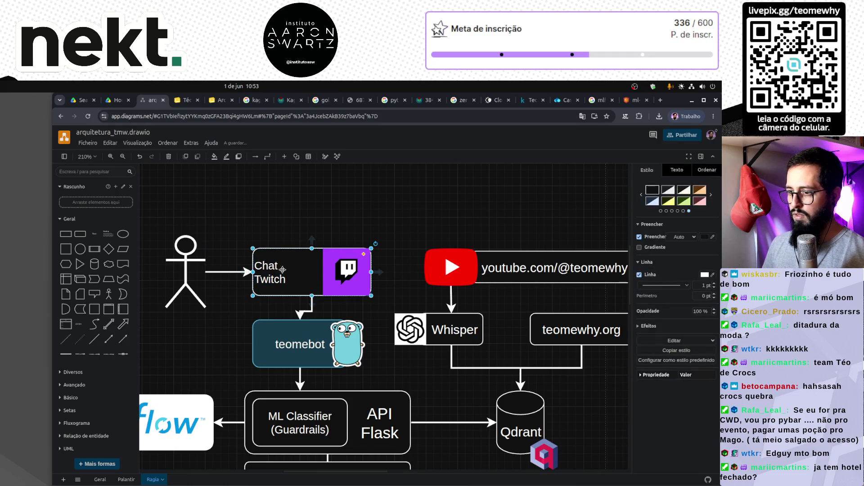
double_click(277, 271)
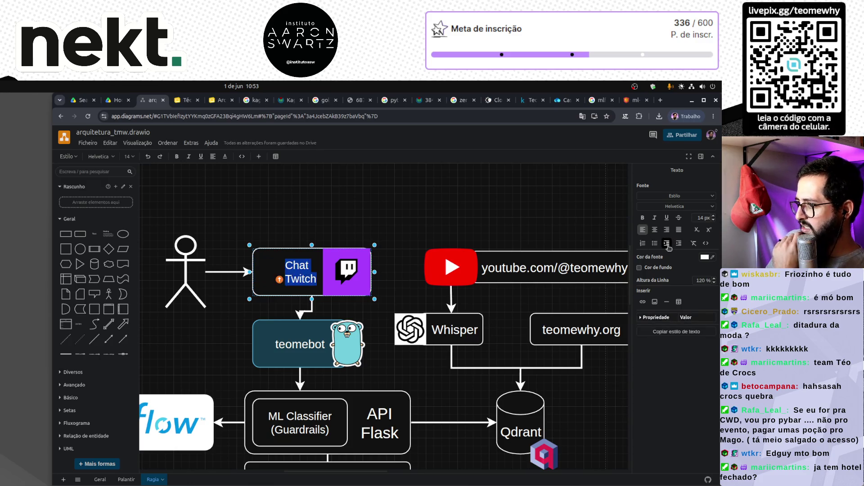
click(409, 204)
click(408, 205)
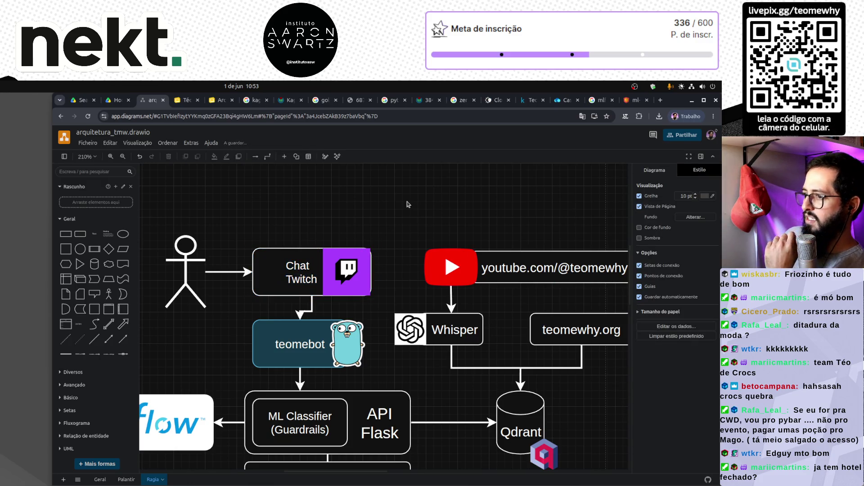
click(366, 267)
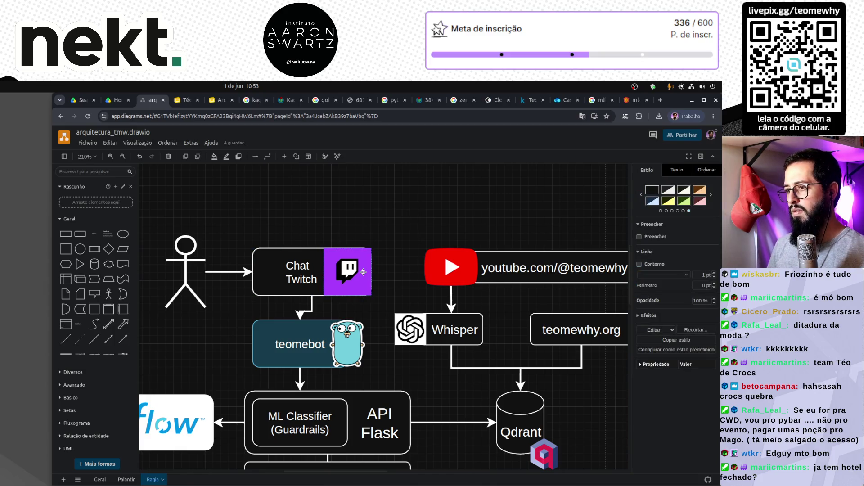
click(414, 212)
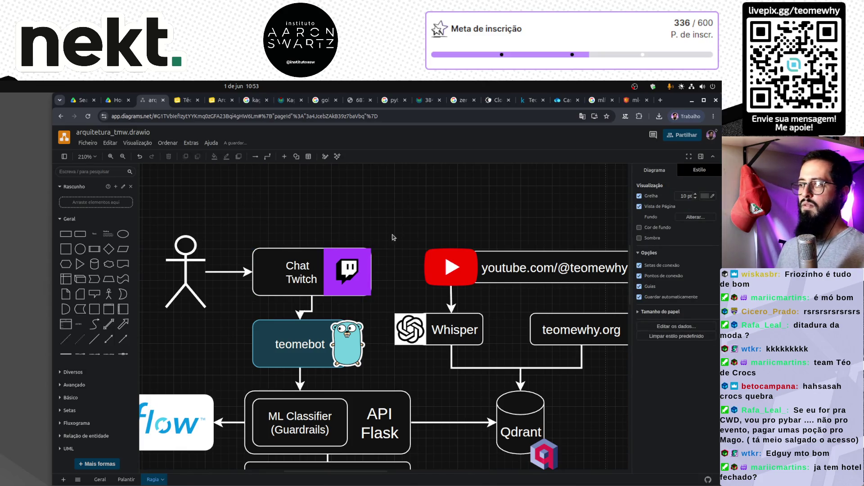
key(ctrl+z)
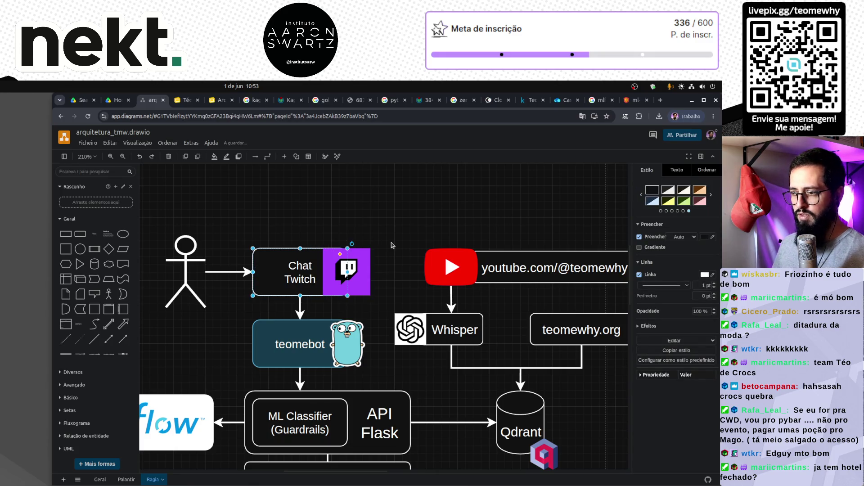
Step: Nudge the Twitch logo slightly right so it sits flush against the Chat Twitch box
click(362, 272)
mouse_move(361, 273)
mouse_down()
mouse_move(376, 276)
mouse_move(370, 274)
mouse_up()
click(378, 208)
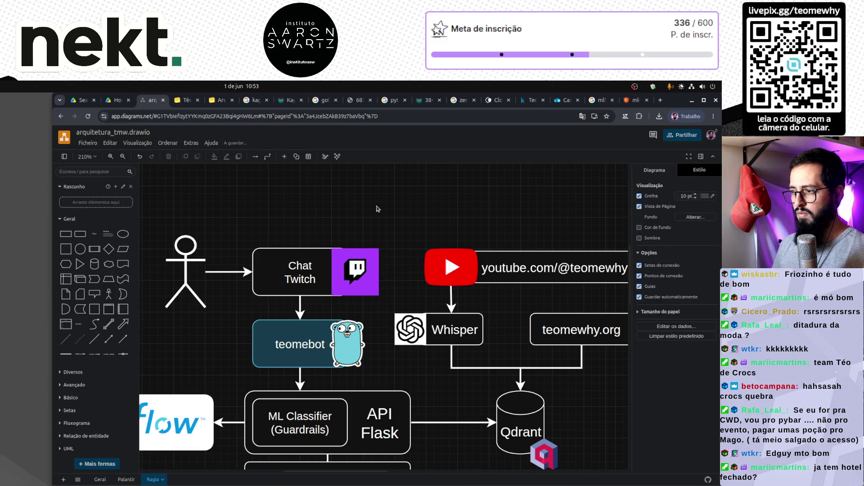
scroll(378, 209, down, 2)
key(ctrl+z)
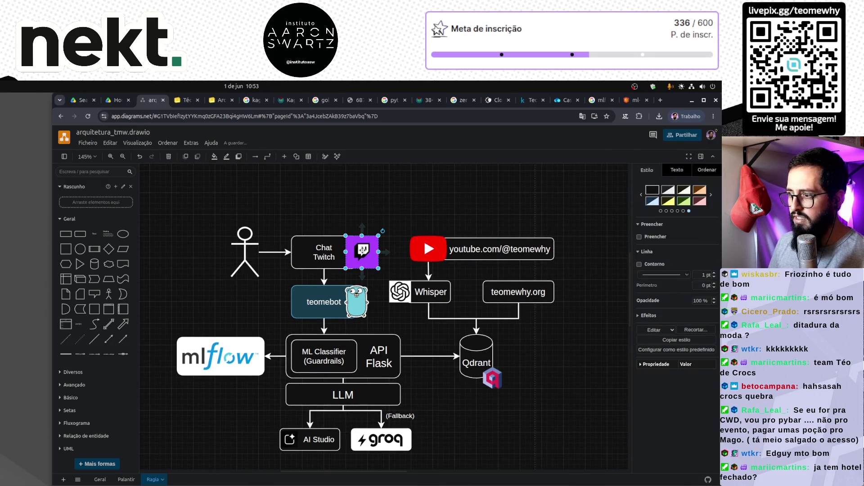
right_click(360, 251)
click(395, 268)
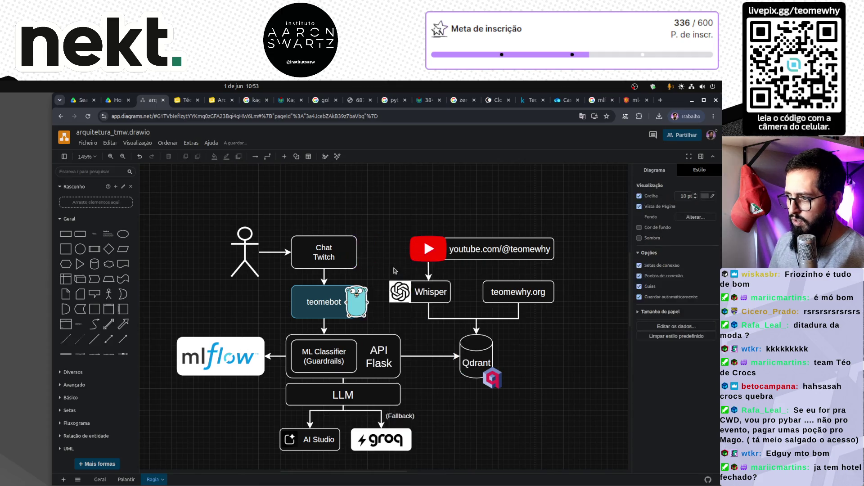
key(ctrl+z)
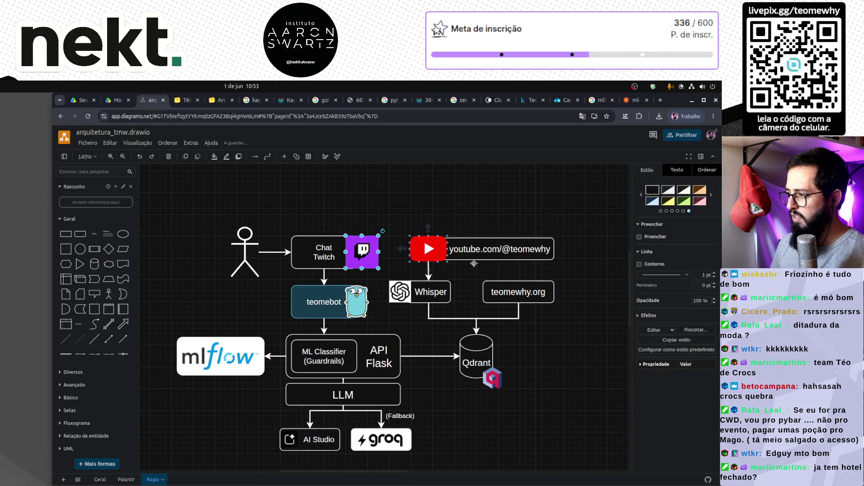
click(648, 316)
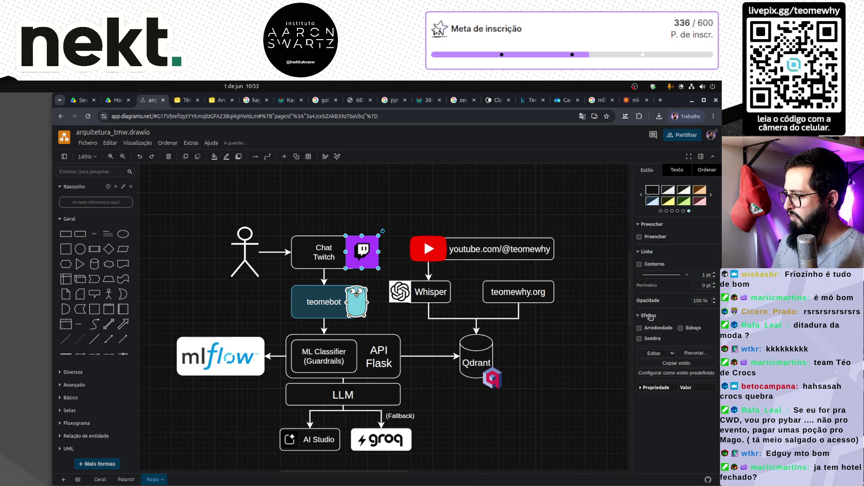
click(648, 328)
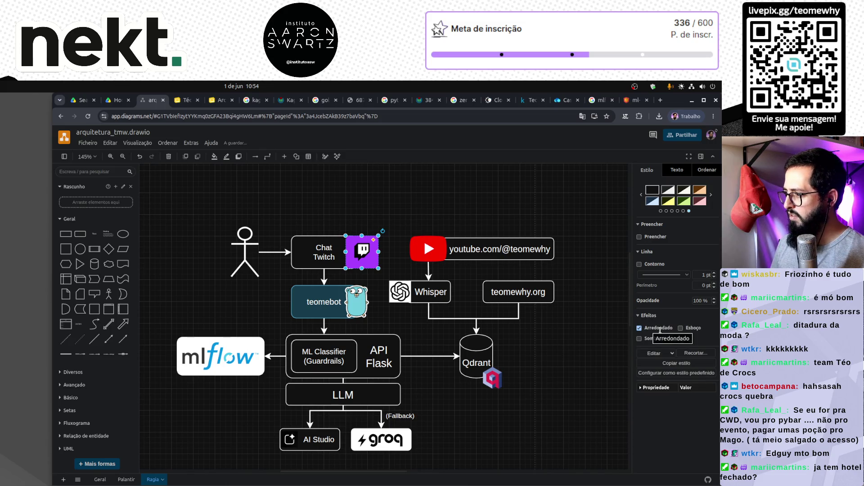
click(659, 329)
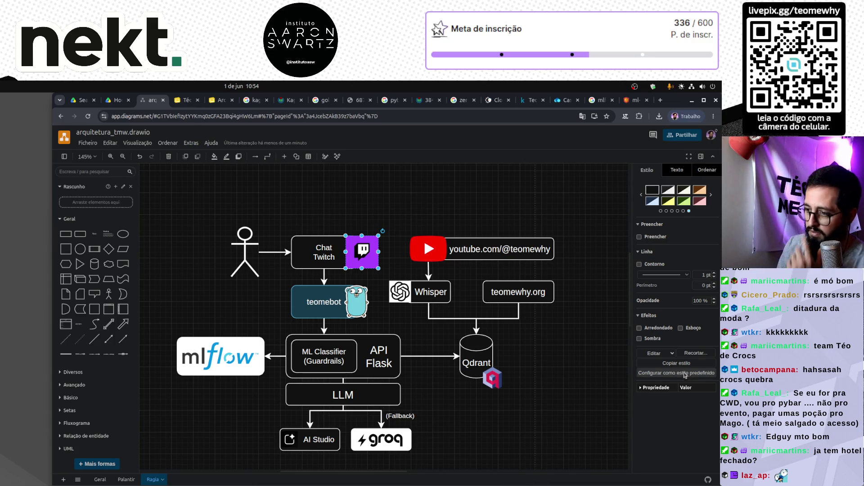
click(460, 434)
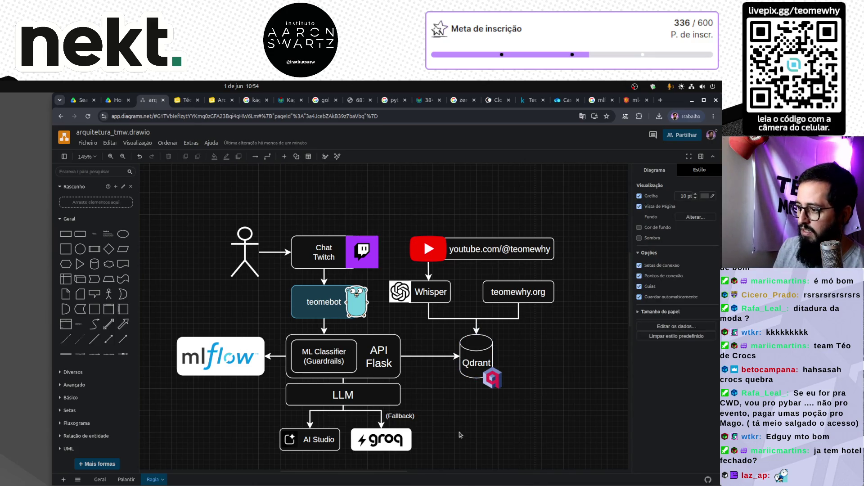
Step: Review the Geral and Palantir page diagrams, then box-select the mlflow logo on the Ragia page
click(324, 434)
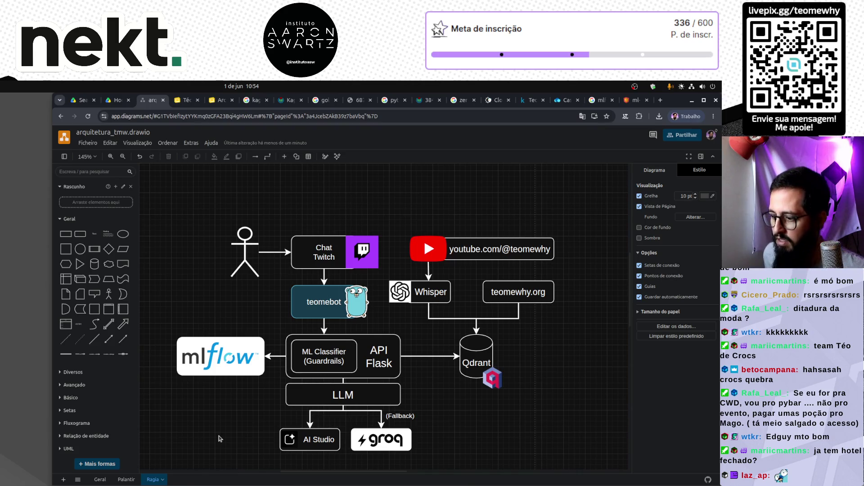
click(99, 479)
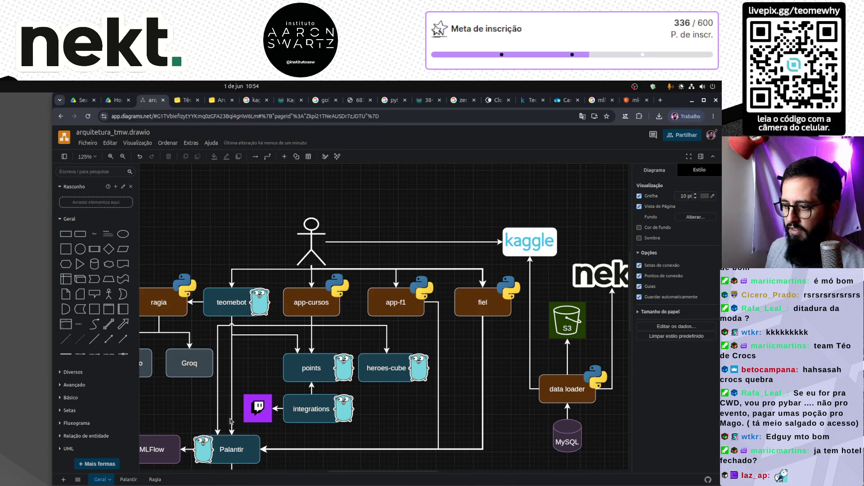
scroll(307, 390, left, 5)
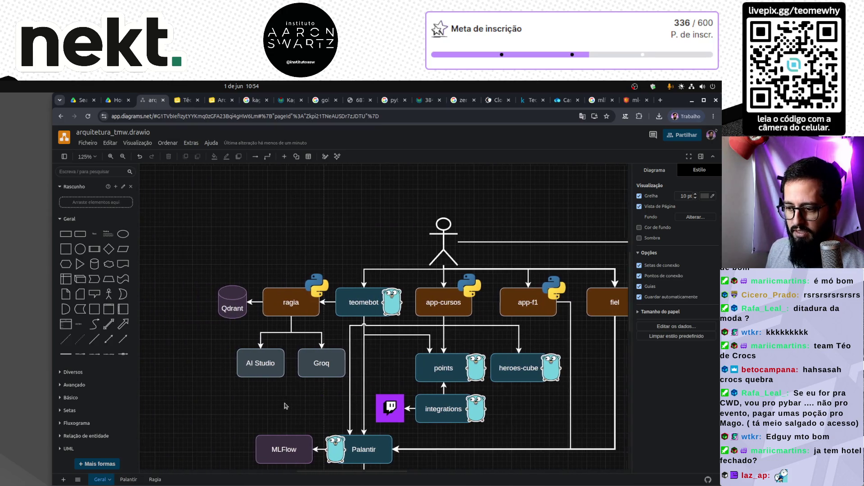
scroll(288, 403, right, 3)
scroll(287, 404, down, 3)
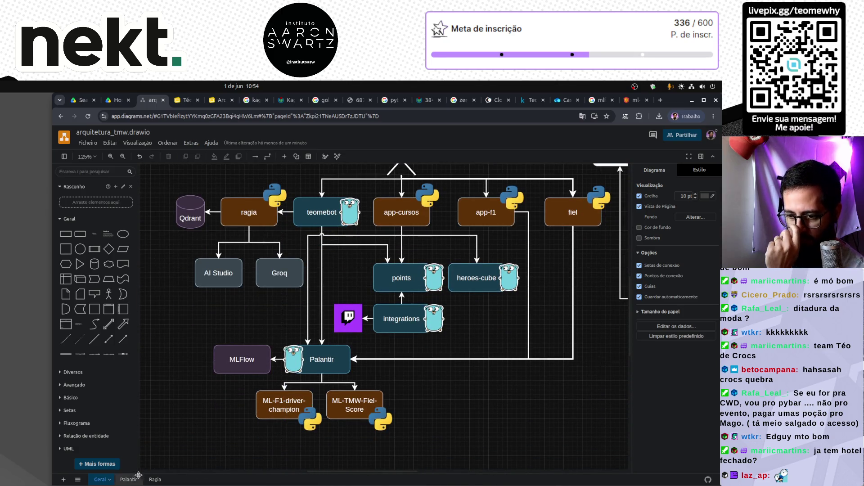
click(126, 480)
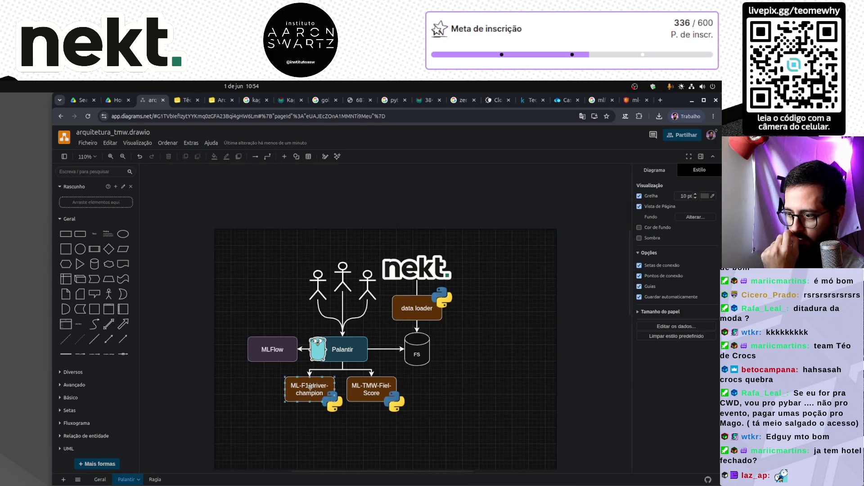
click(154, 480)
click(219, 363)
drag(157, 319, 269, 403)
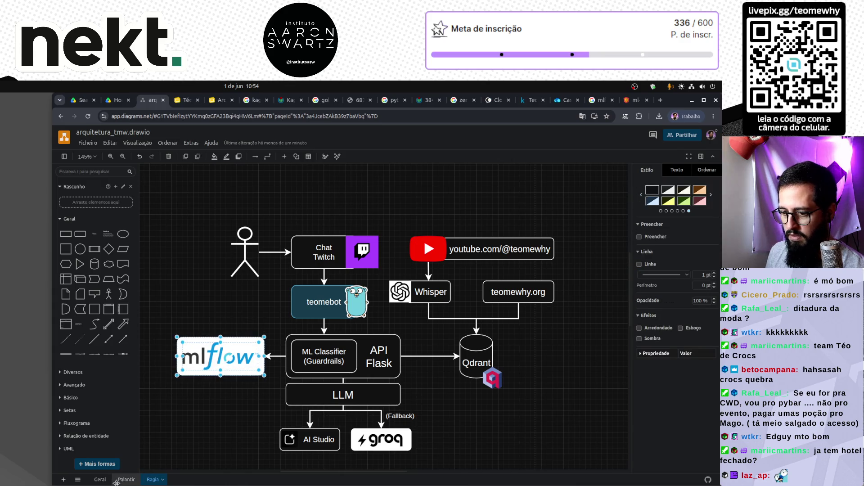
Step: On the Palantir page, replace the plain ML Flow box with the mlflow logo left of Palantir
click(117, 480)
click(268, 355)
key(Delete)
key(ctrl+v)
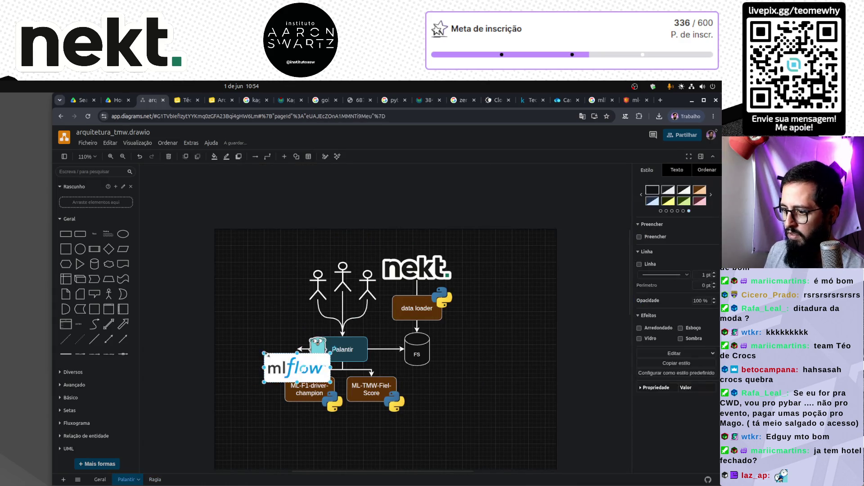
drag(306, 370, 276, 354)
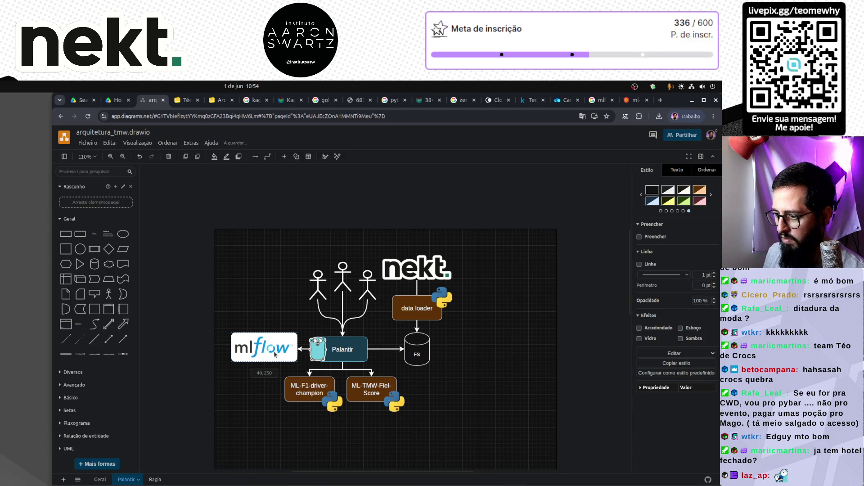
key(Escape)
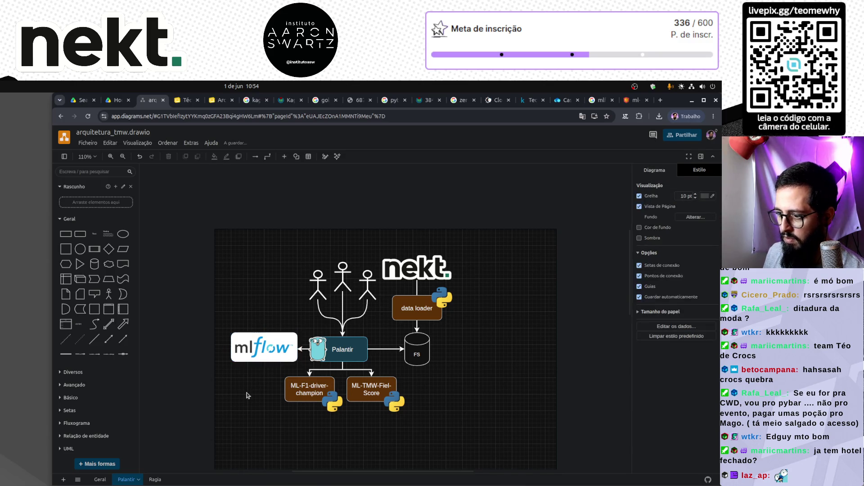
scroll(244, 340, up, 3)
mouse_move(209, 303)
mouse_down()
mouse_move(322, 396)
mouse_move(342, 395)
mouse_up()
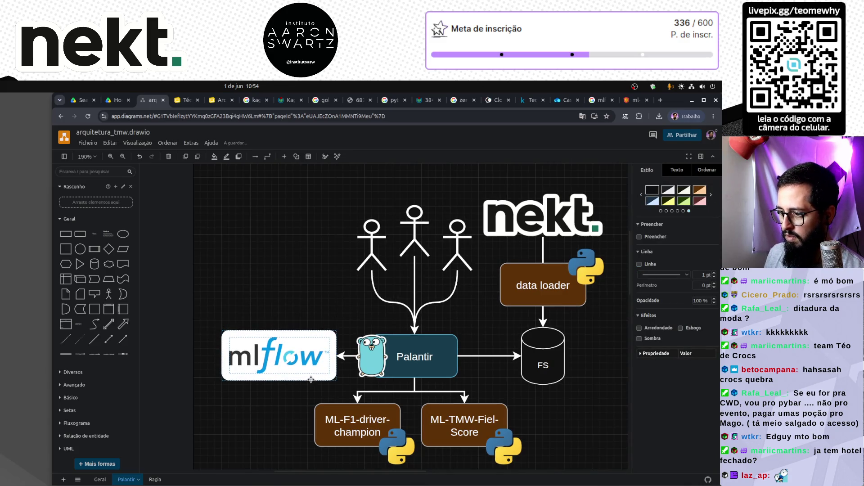
Step: On the Geral page, swap the MLFlow box for the mlflow logo and reattach Palantir's arrow to it
click(99, 480)
click(250, 357)
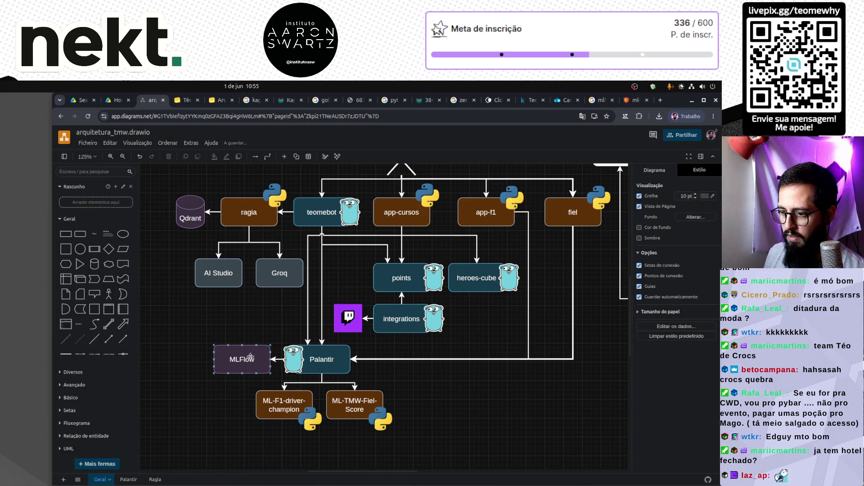
key(Delete)
key(ctrl+v)
drag(283, 375, 226, 363)
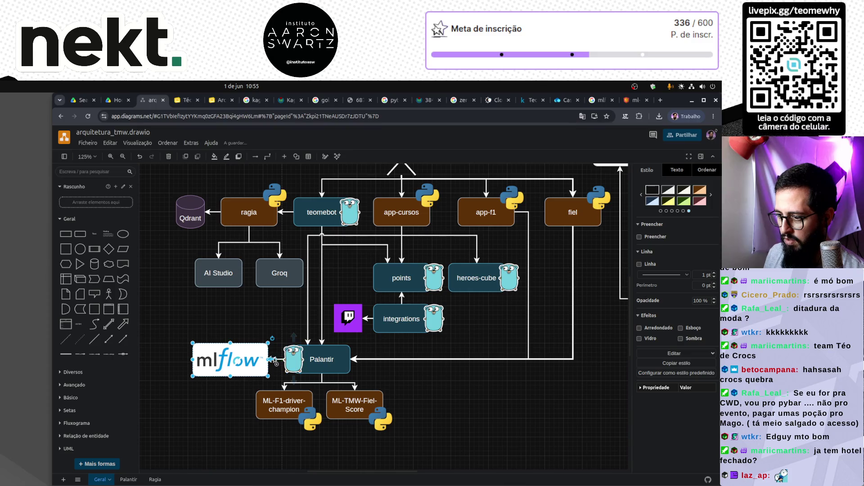
ctrl+scroll(281, 362, up, 6)
click(265, 345)
drag(256, 345, 250, 345)
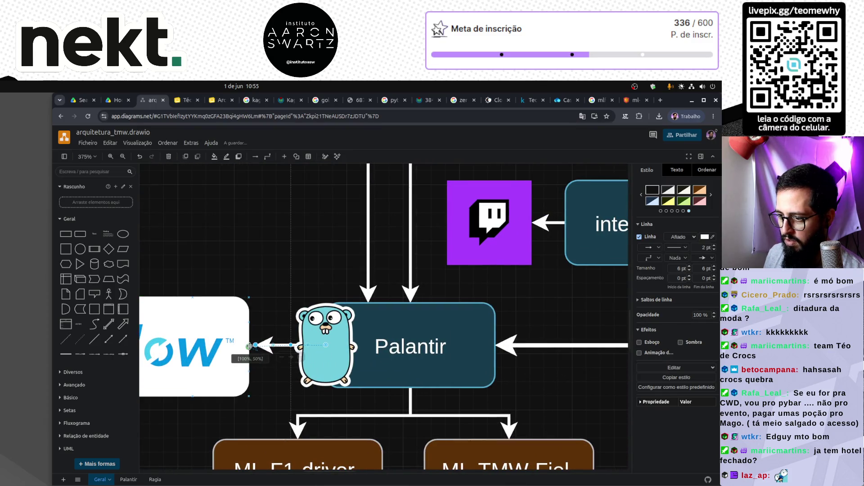
click(271, 285)
Step: Edit the mlflow logo's label on the Geral page and look over the diagram
click(215, 331)
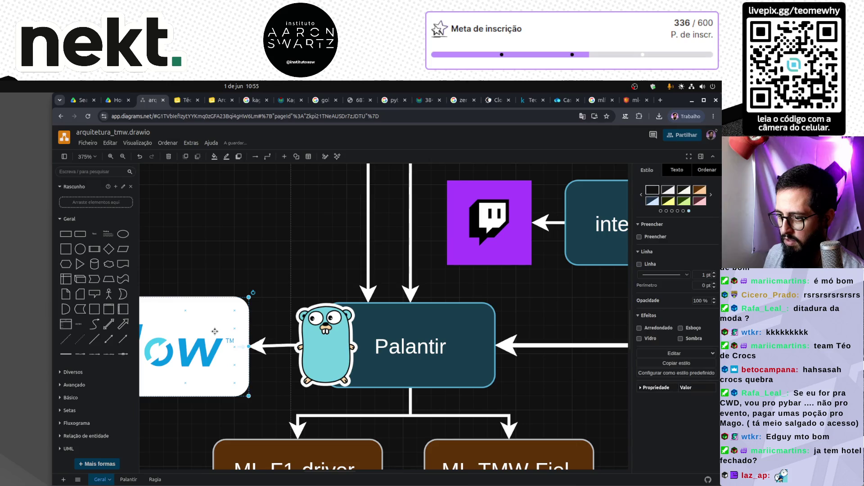
double_click(215, 331)
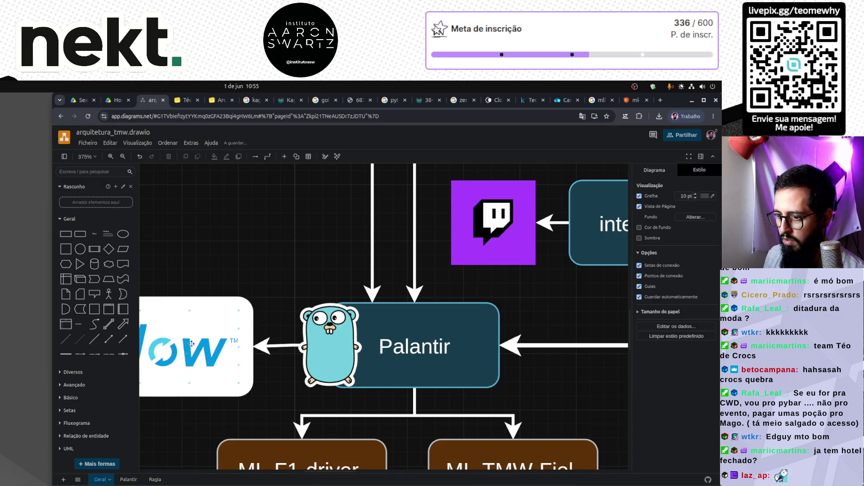
click(193, 340)
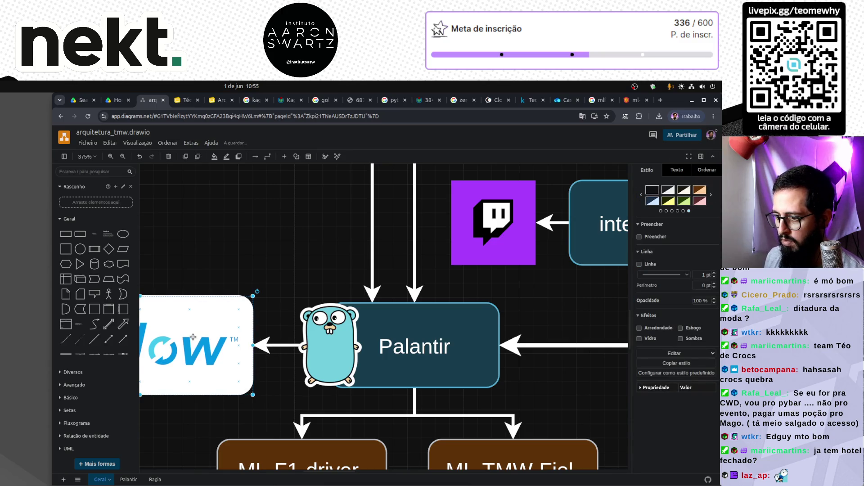
click(266, 245)
ctrl+scroll(267, 245, down, 3)
scroll(267, 244, left, 3)
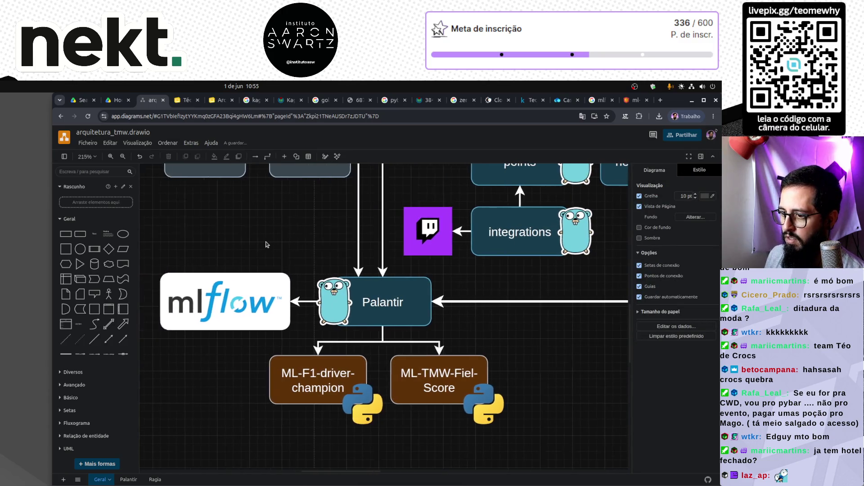
ctrl+scroll(206, 277, down, 2)
ctrl+scroll(206, 277, down, 1)
scroll(270, 297, up, 2)
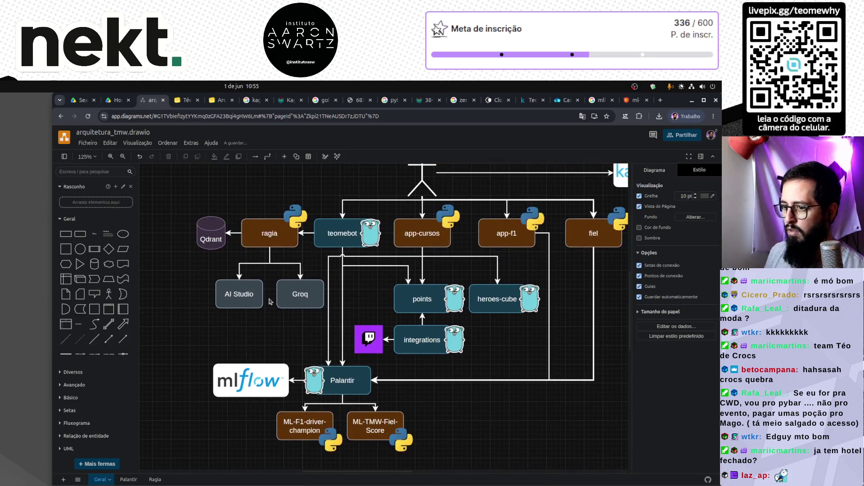
Step: Scroll around the Geral diagram, then move through the Palantir page to the Ragia page
scroll(273, 298, right, 2)
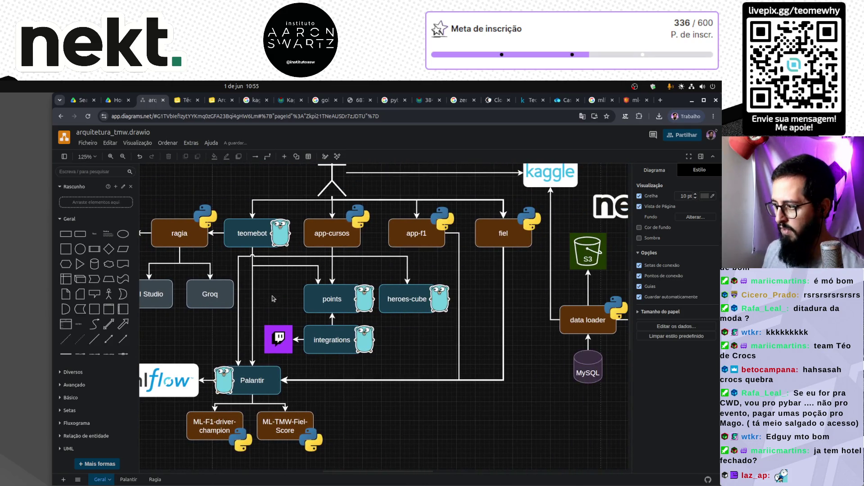
scroll(273, 296, right, 1)
scroll(273, 296, right, 1)
scroll(273, 296, up, 2)
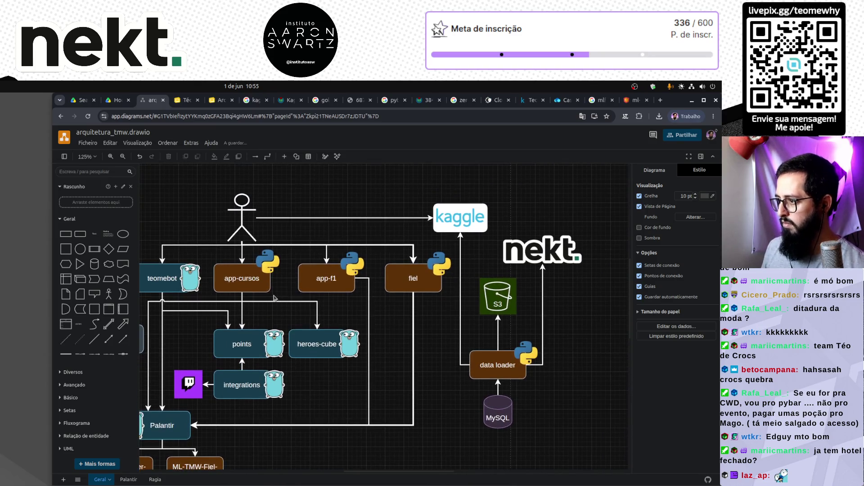
scroll(273, 297, left, 3)
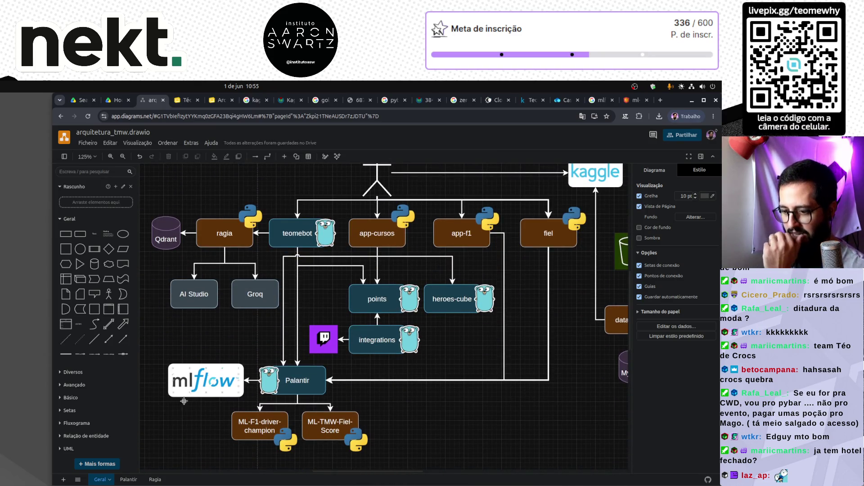
click(127, 479)
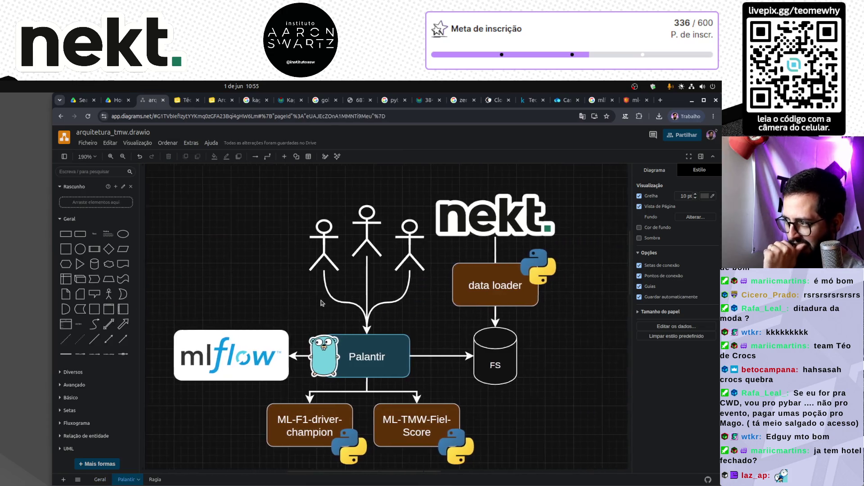
click(156, 479)
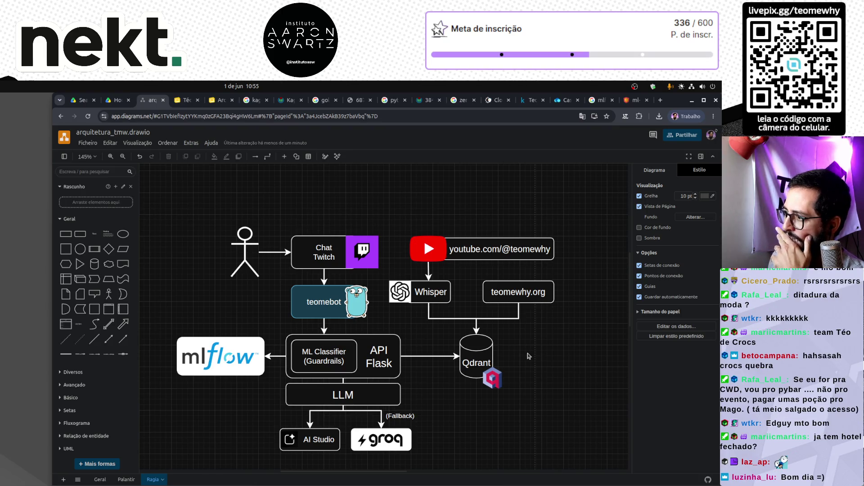
scroll(234, 315, down, 2)
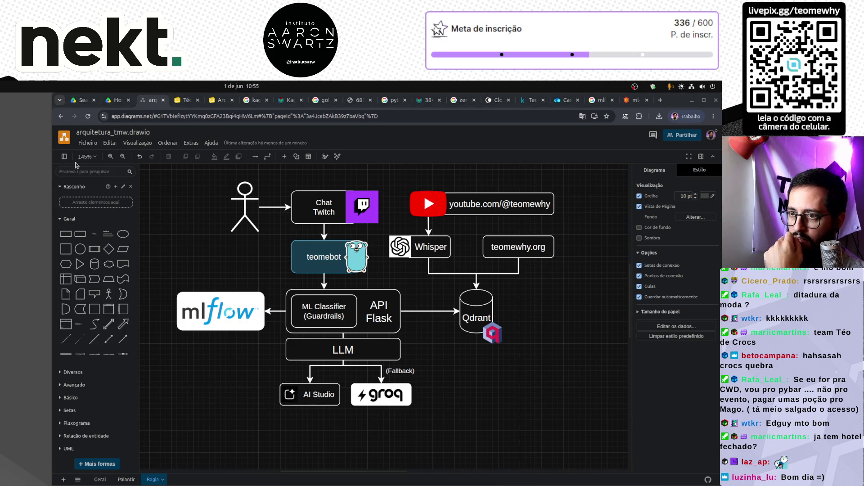
click(81, 144)
Step: Export the Ragia page as arquitetura_tmw-Ragia.drawio.png, then go to slide 21 of Arch TMW
click(81, 143)
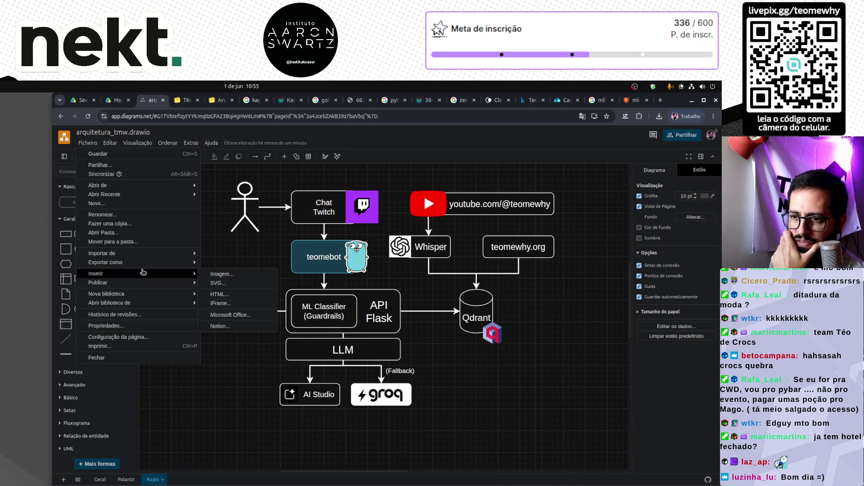
mouse_move(146, 264)
click(223, 262)
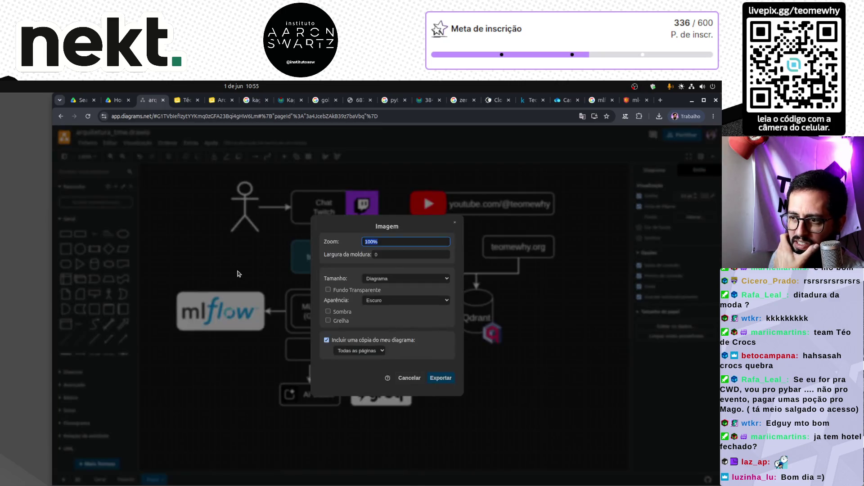
click(441, 378)
click(460, 321)
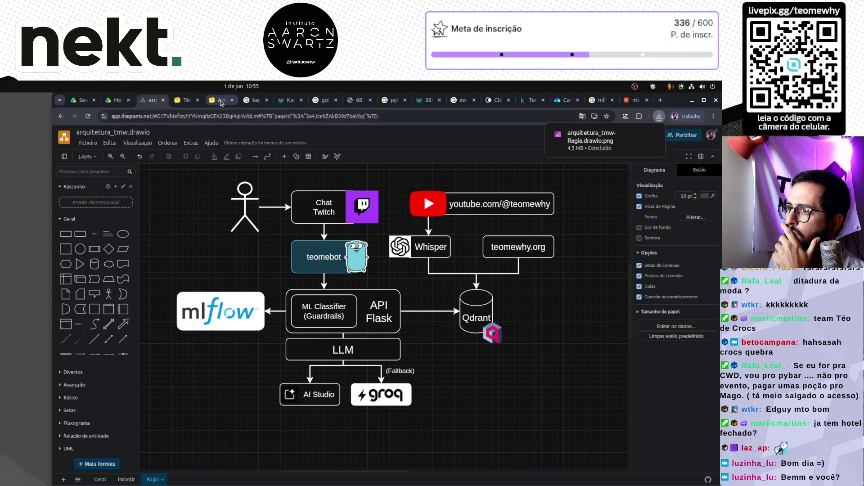
click(219, 100)
click(109, 358)
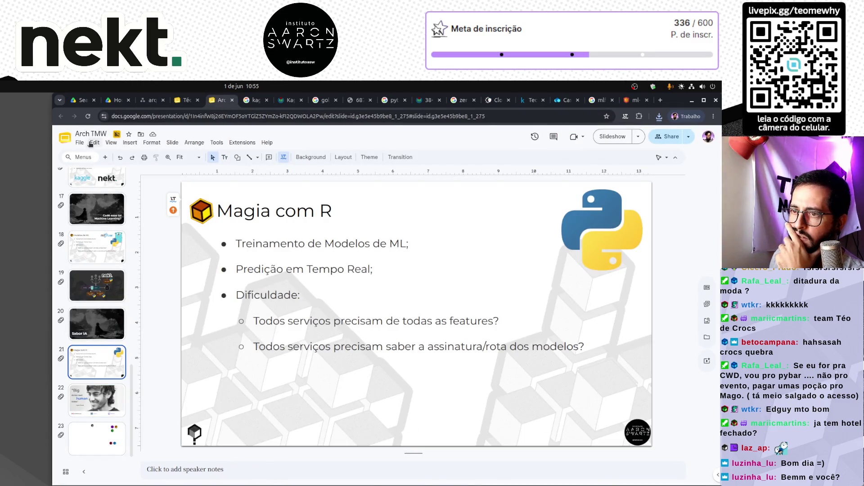
Step: Insert a new slide after slide 21 and apply the dark layout
click(105, 157)
right_click(97, 400)
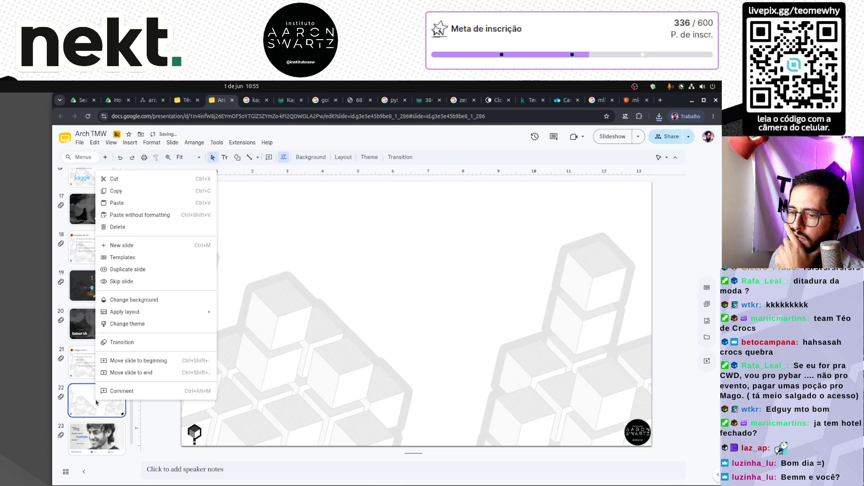
mouse_move(168, 316)
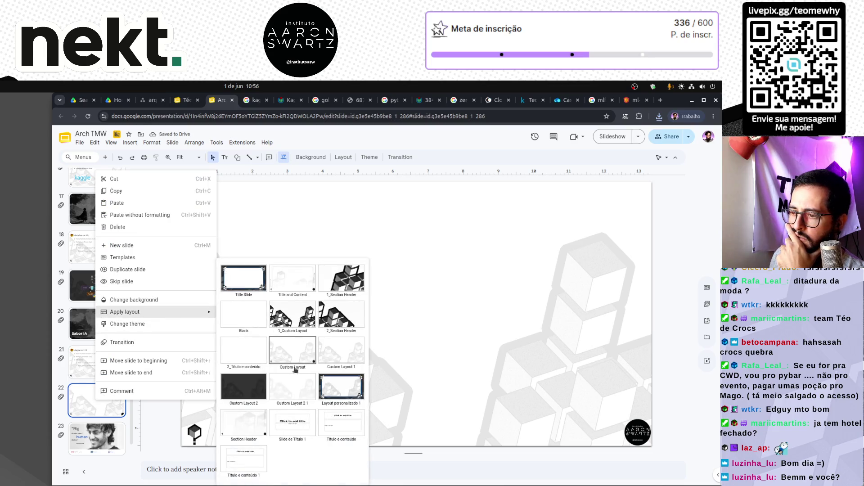
click(247, 390)
Step: Drop the downloaded Ragia diagram PNG onto slide 22, enlarge it and centre it
click(659, 116)
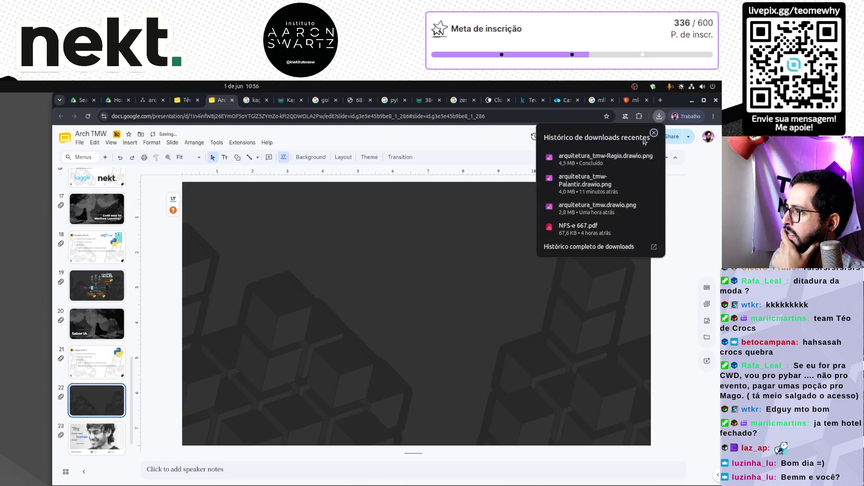
drag(603, 158, 454, 308)
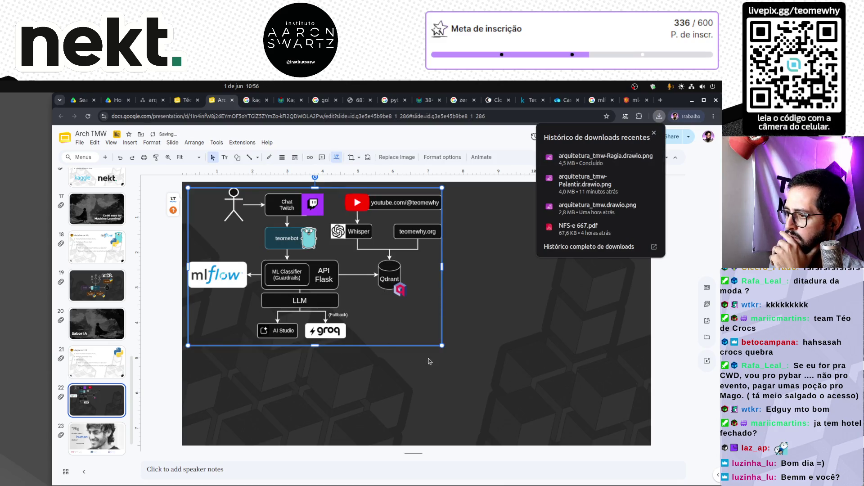
drag(442, 345, 525, 397)
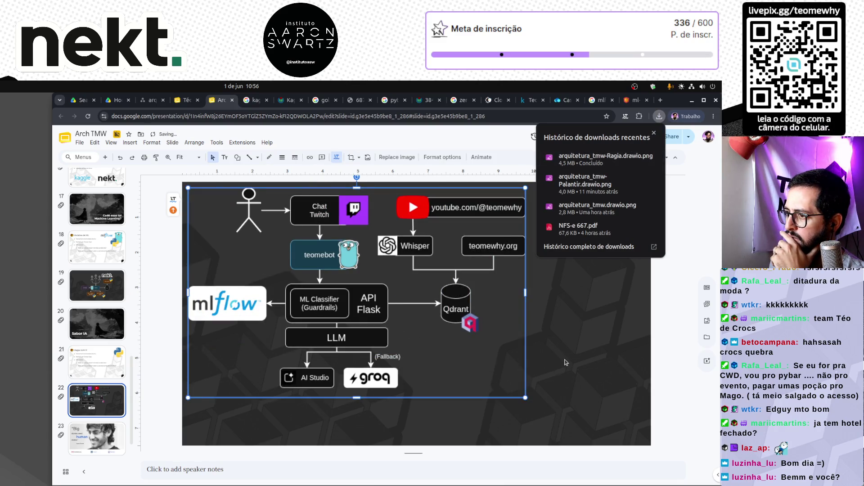
drag(372, 315, 435, 337)
click(618, 359)
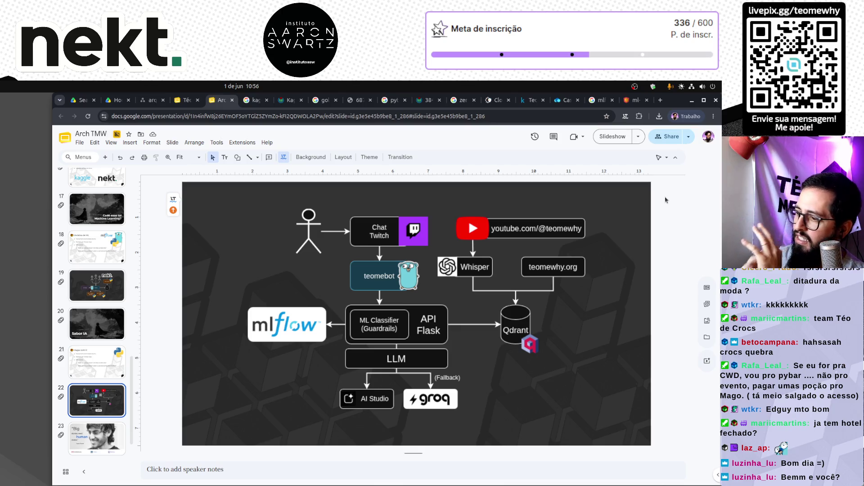
click(260, 102)
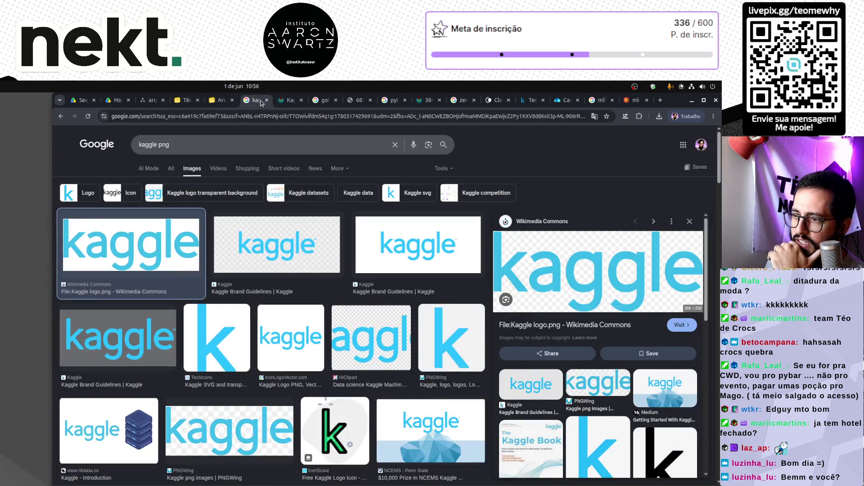
Step: Return to draw.io's Ragia diagram, starting a PNG export but cancelling it
click(220, 100)
click(150, 100)
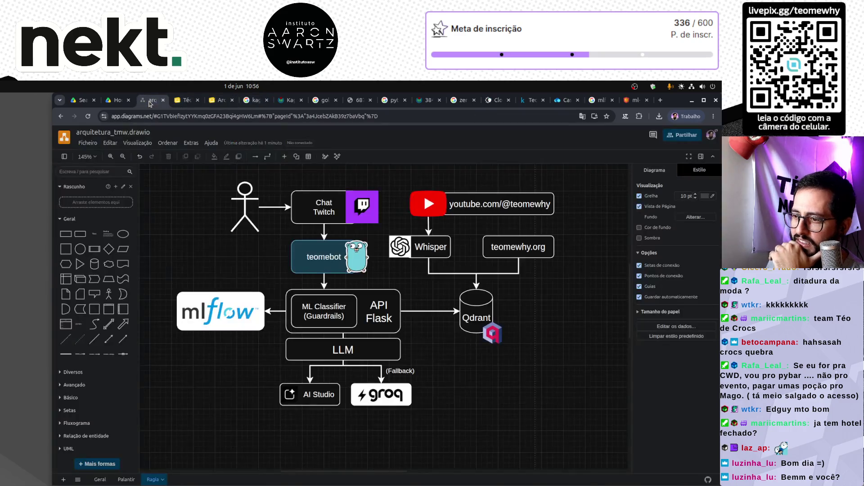
scroll(260, 226, up, 2)
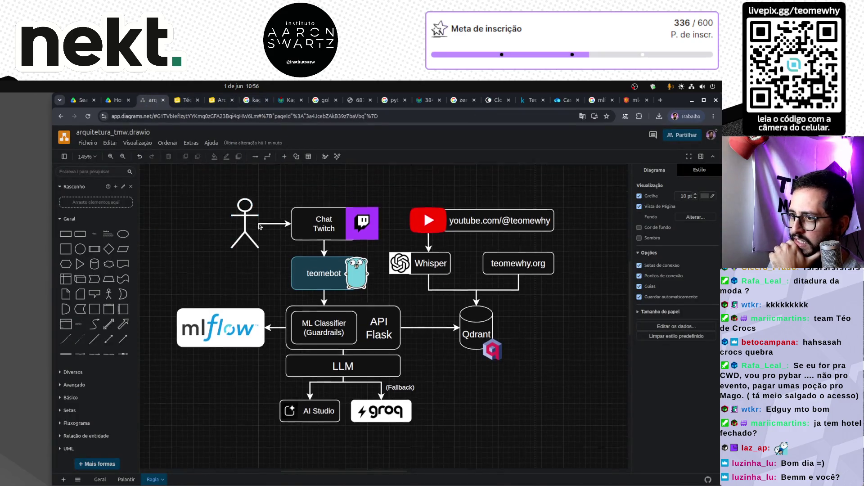
click(88, 143)
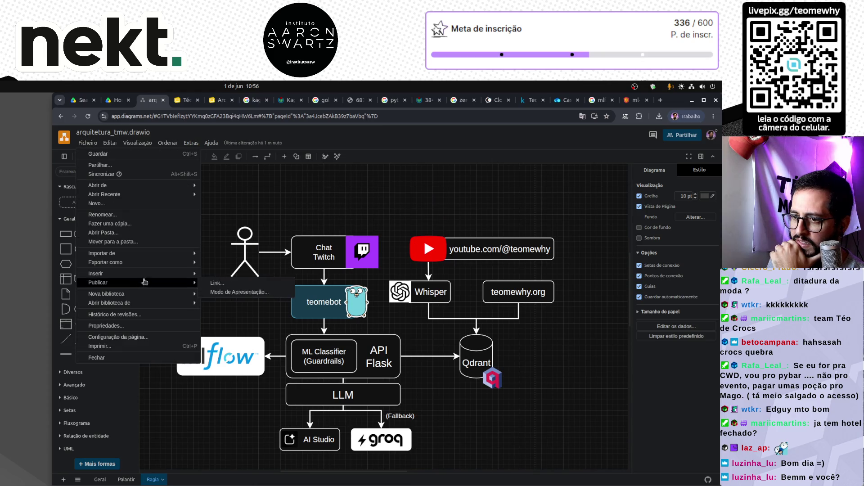
mouse_move(189, 262)
click(251, 263)
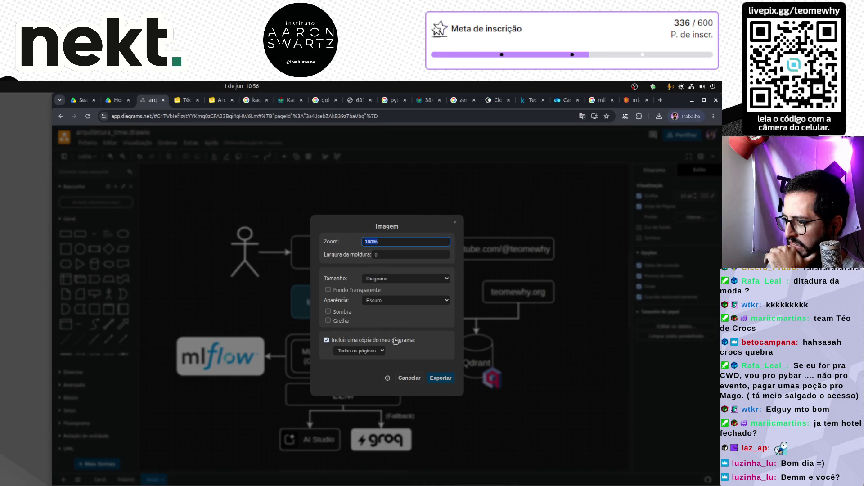
click(410, 379)
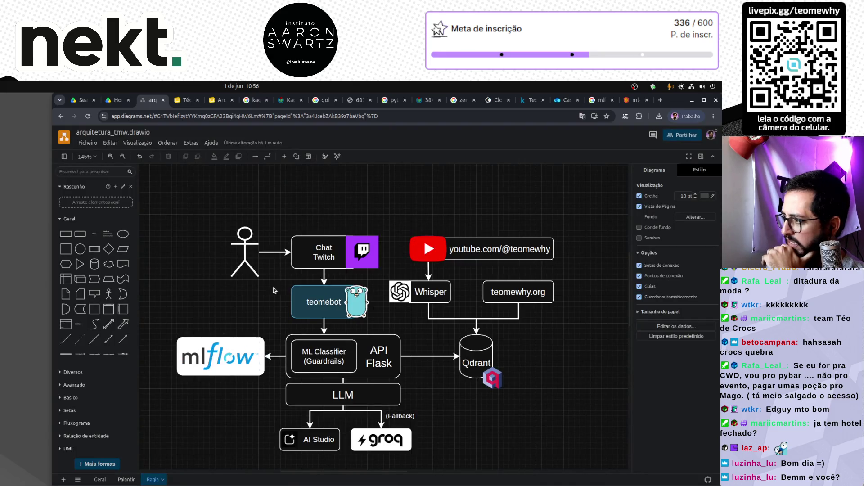
right_click(234, 208)
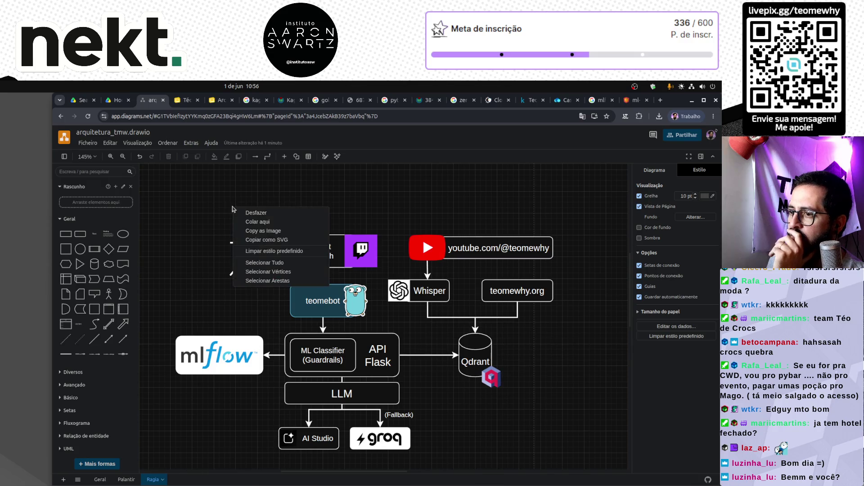
Step: Select all 37 Ragia diagram elements, undoing an accidental youtube box resize along the way
click(191, 208)
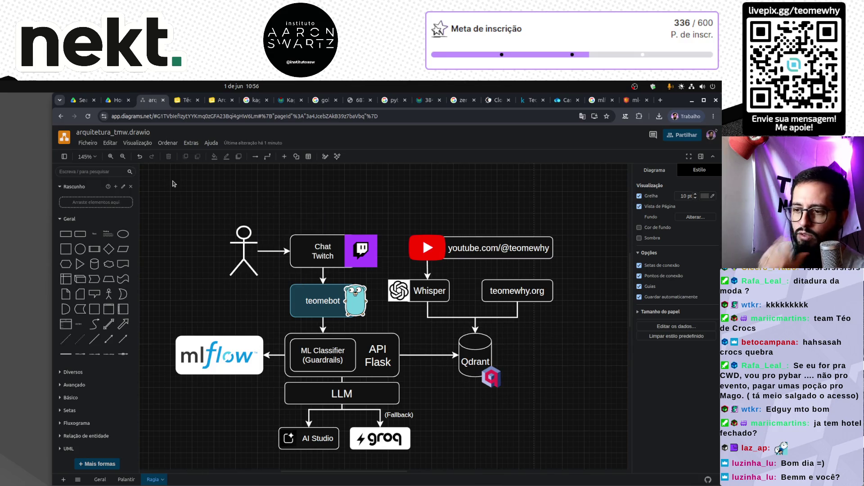
scroll(191, 202, down, 3)
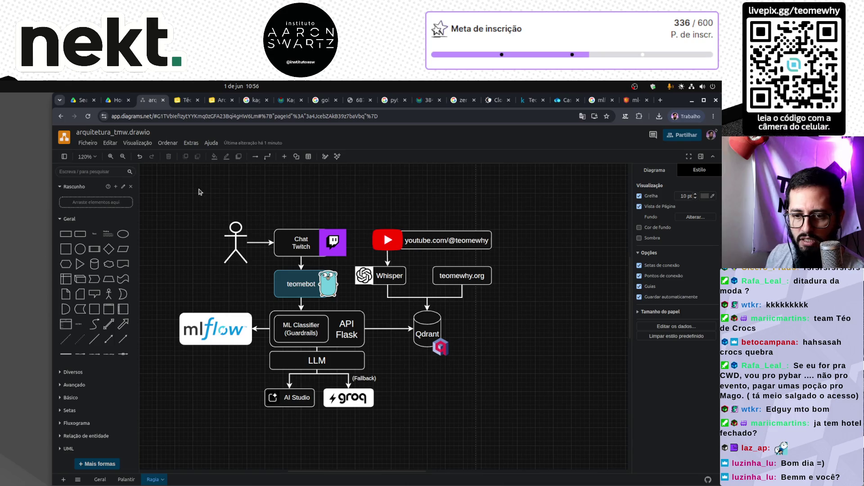
mouse_move(168, 236)
mouse_down()
mouse_move(452, 432)
mouse_move(554, 472)
mouse_up()
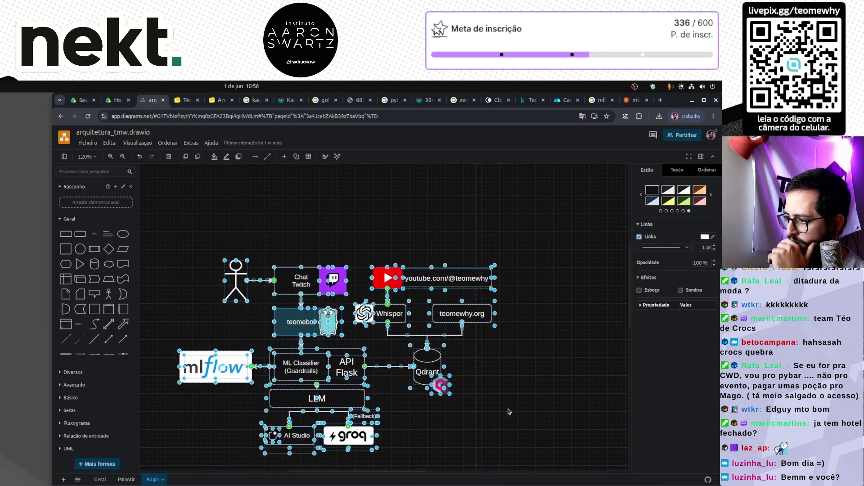
drag(495, 265, 526, 239)
key(ctrl+z)
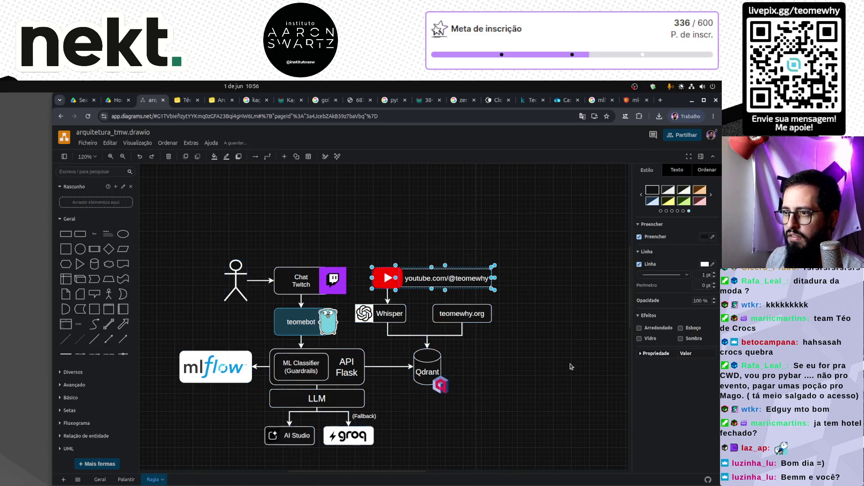
mouse_move(155, 200)
mouse_down()
mouse_move(504, 459)
mouse_move(556, 471)
mouse_up()
right_click(377, 312)
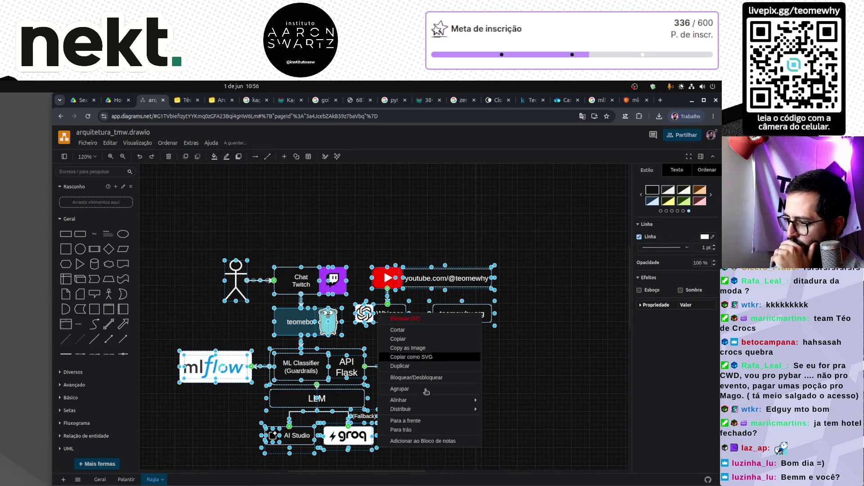